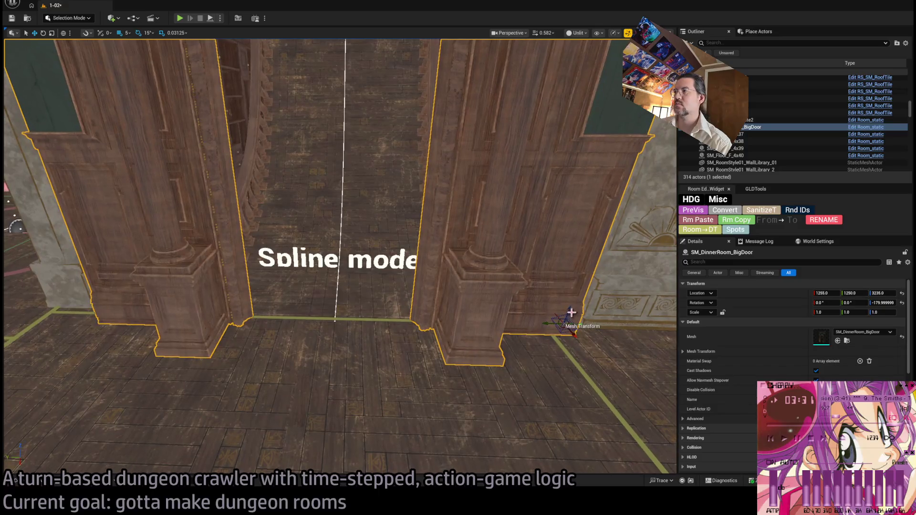
Lower the big dinner-room door to height 3200 and check the whole door frame.
mouse_move(559, 337)
left_mouse_down()
mouse_move(549, 367)
mouse_move(552, 313)
left_mouse_up()
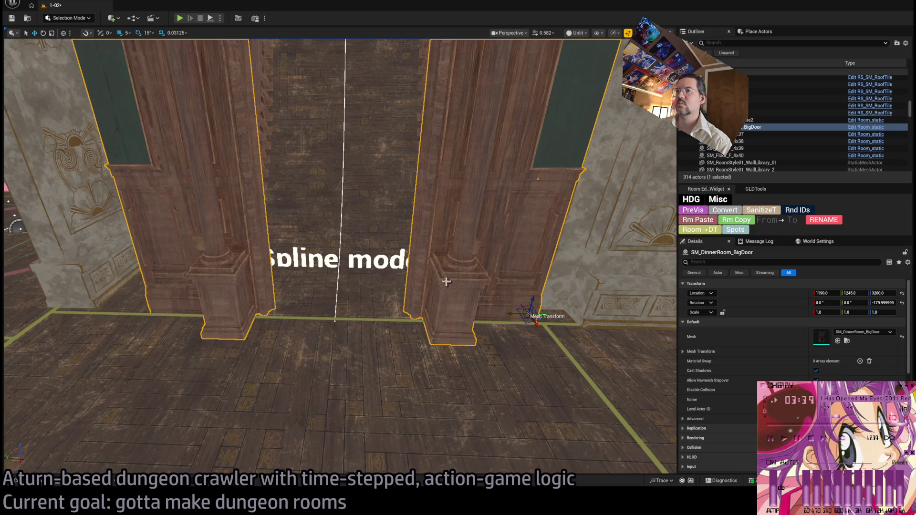
mouse_move(446, 281)
left_mouse_down()
mouse_move(418, 276)
mouse_move(438, 267)
mouse_move(441, 238)
left_mouse_up()
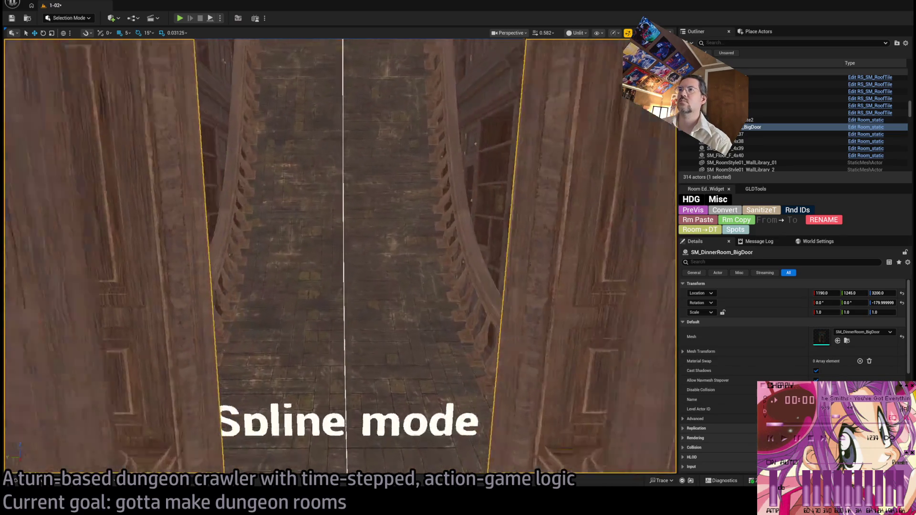
mouse_move(339, 257)
left_mouse_down()
mouse_move(310, 262)
mouse_move(334, 267)
mouse_move(339, 287)
left_mouse_up()
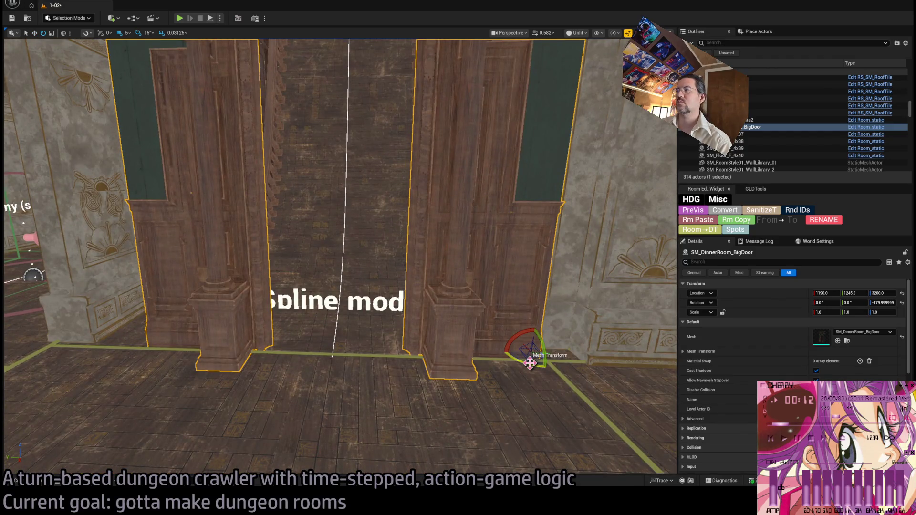
Alt-drag copies of the door rotated 90° and inspect them around the door pillars.
left_click_drag(529, 363, 547, 365)
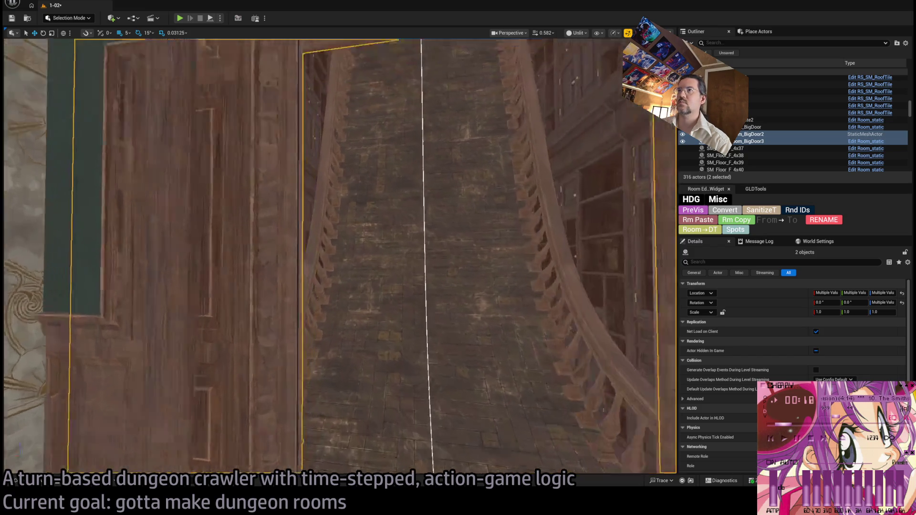
left_click_drag(596, 139, 595, 139)
left_click_drag(285, 271, 285, 271)
left_click_drag(238, 339, 237, 338)
left_click_drag(213, 175, 212, 176)
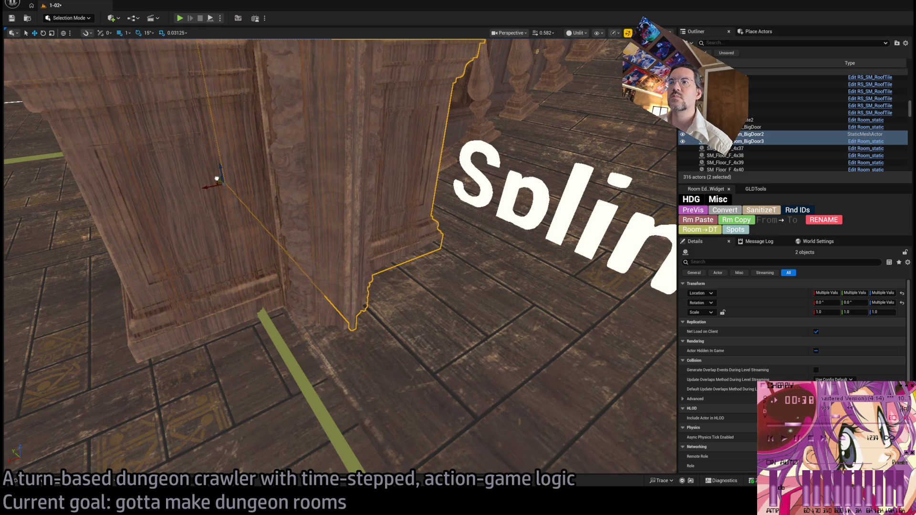
mouse_move(216, 178)
left_mouse_down()
mouse_move(314, 180)
mouse_move(329, 102)
mouse_move(344, 128)
mouse_move(334, 153)
mouse_move(366, 161)
left_mouse_up()
key("f")
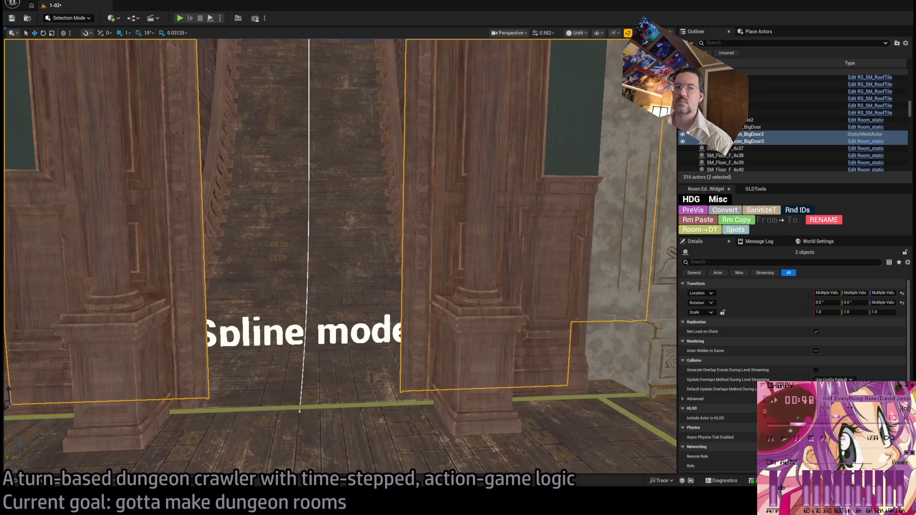
mouse_move(376, 249)
left_mouse_down()
mouse_move(377, 210)
mouse_move(367, 238)
left_mouse_up()
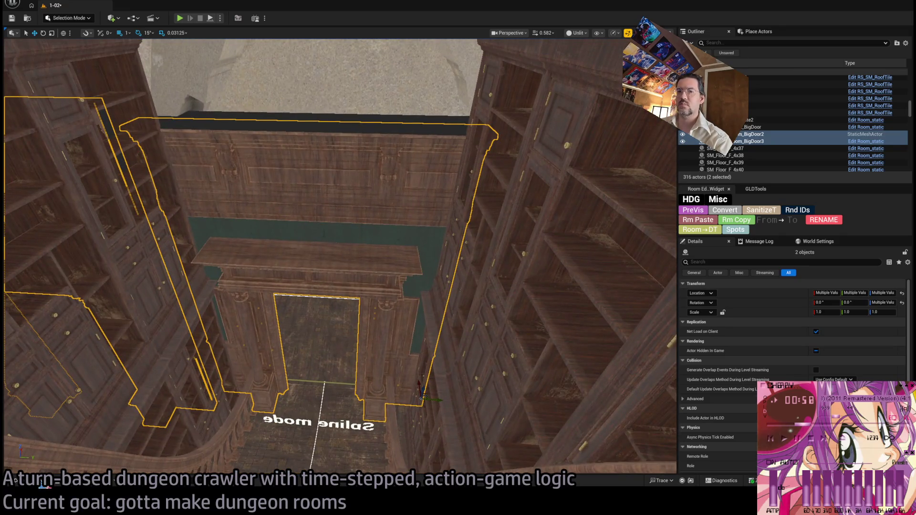
key("ctrl+space")
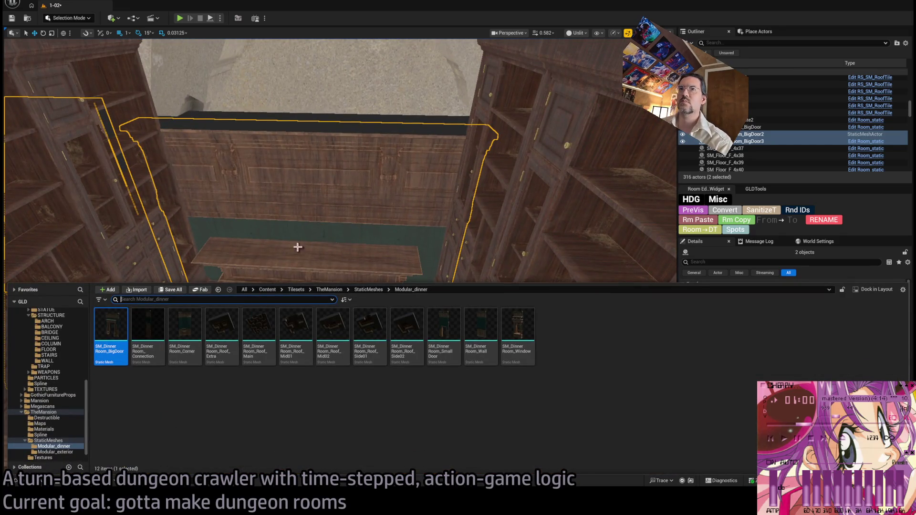
mouse_move(330, 239)
left_mouse_down()
mouse_move(327, 210)
mouse_move(328, 224)
left_mouse_up()
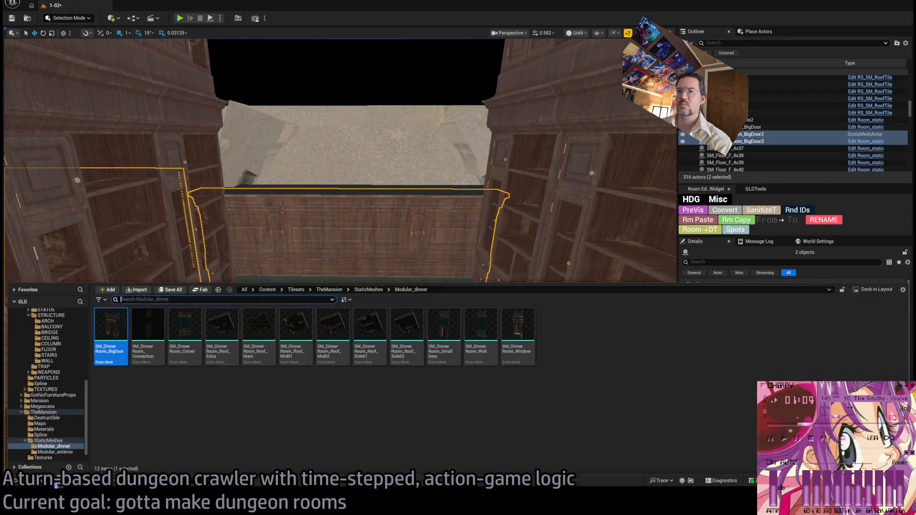
key("ctrl+space")
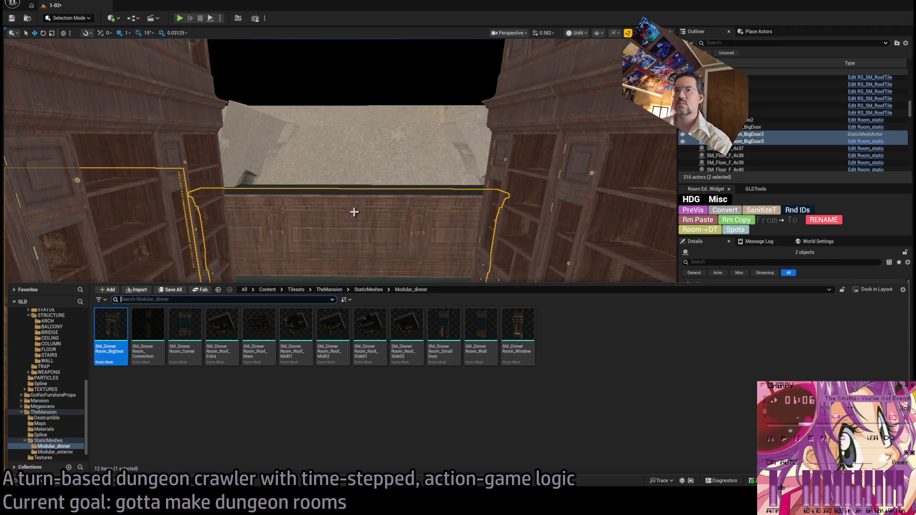
left_click_drag(354, 212, 315, 436)
left_click(312, 439)
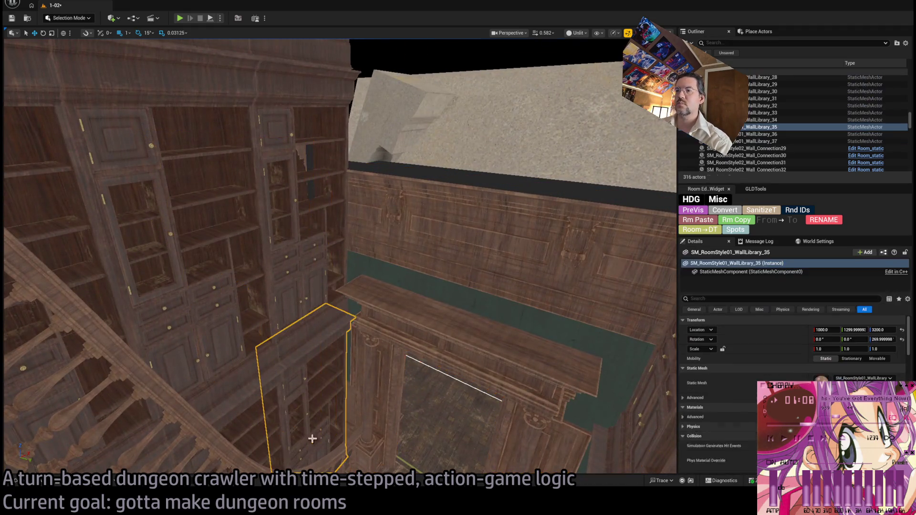
left_click(302, 213, "ctrl")
key("f")
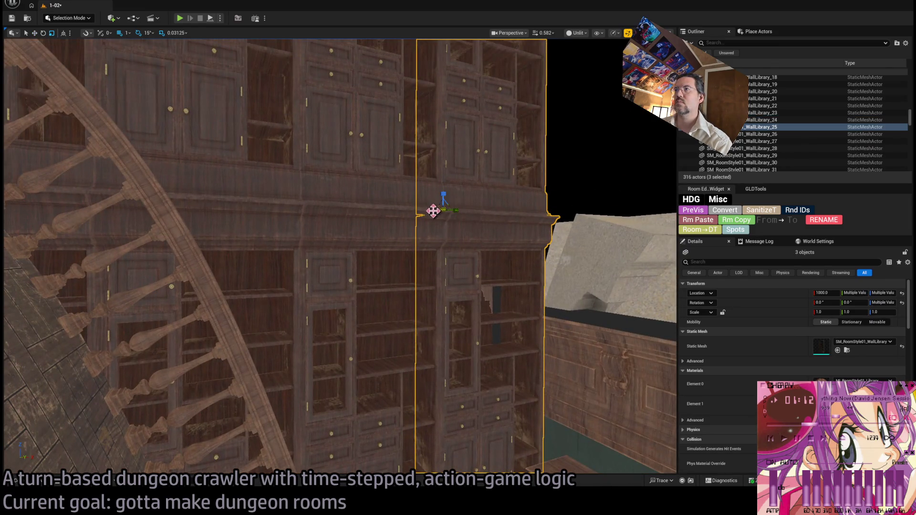
mouse_move(432, 211)
left_mouse_down()
mouse_move(453, 213)
mouse_move(446, 219)
mouse_move(470, 210)
left_mouse_up()
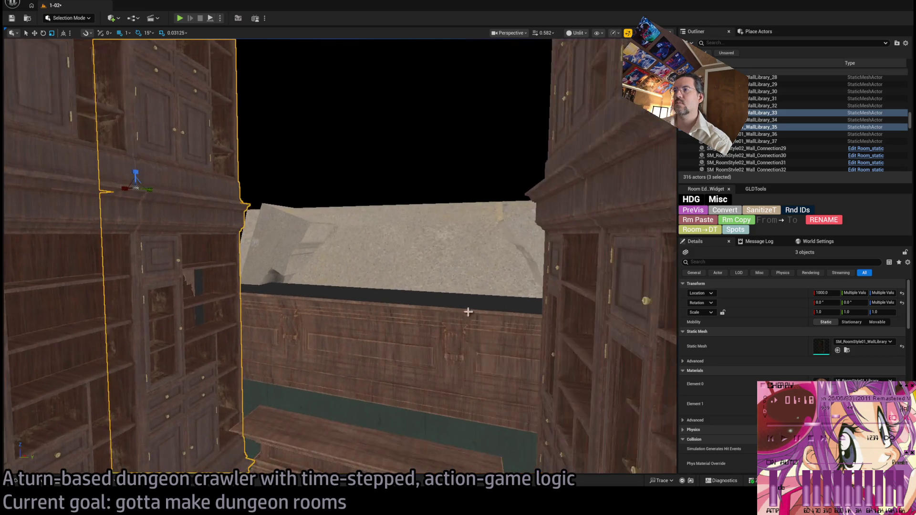
left_click(402, 344)
key("e")
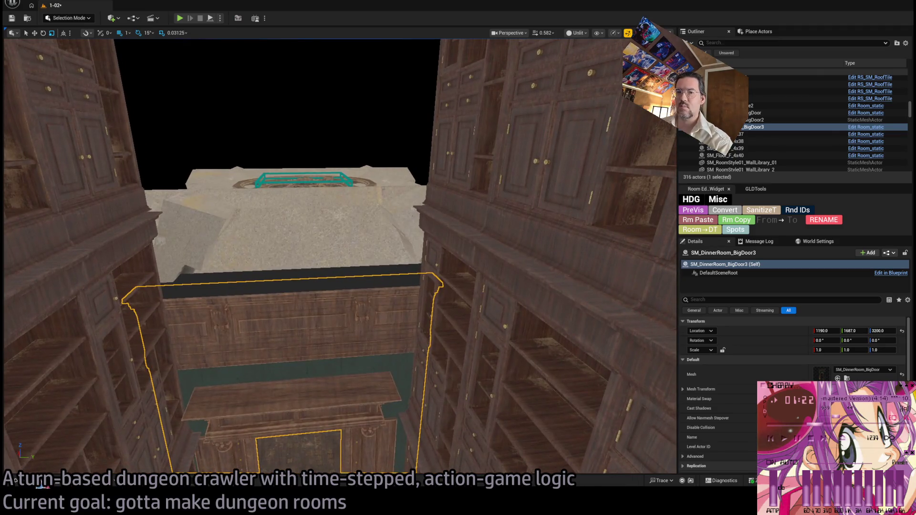
Browse the Modular_dinner static meshes and pick SM_DinnerRoom_Connection.
key("ctrl+space")
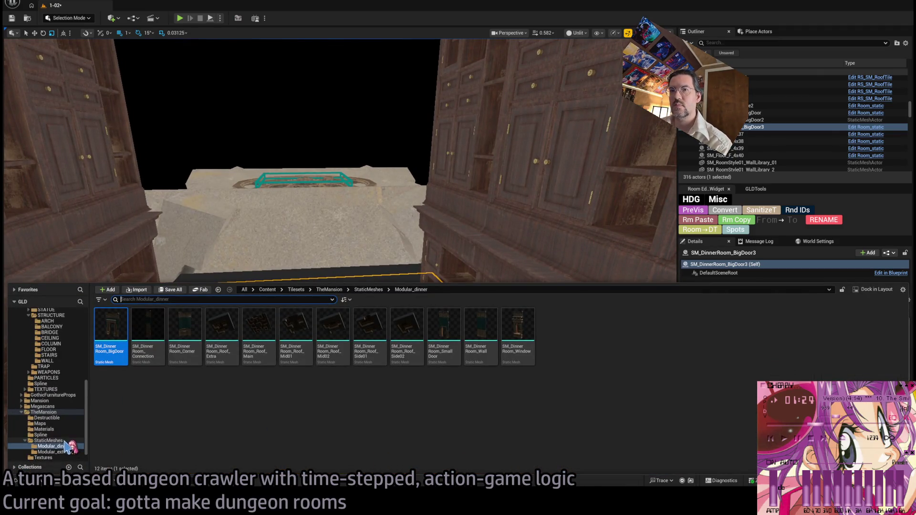
left_click(67, 440)
left_click(66, 446)
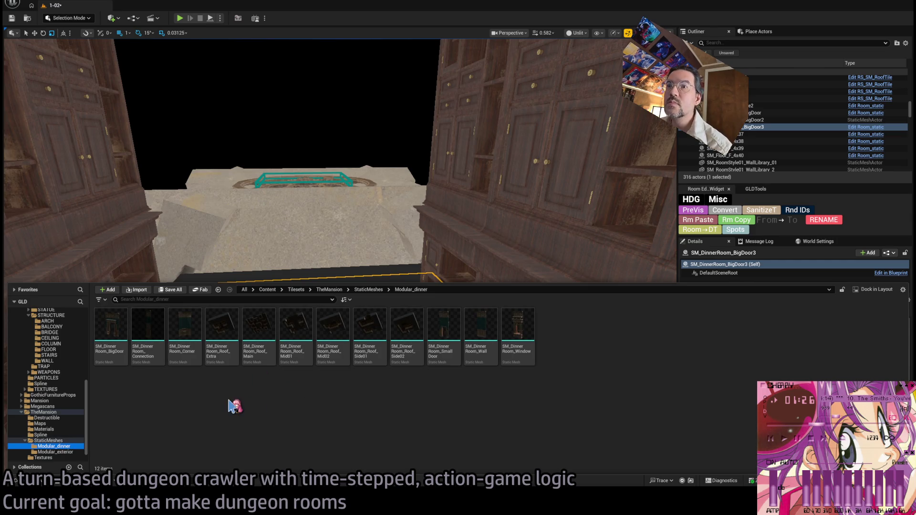
left_click(157, 322)
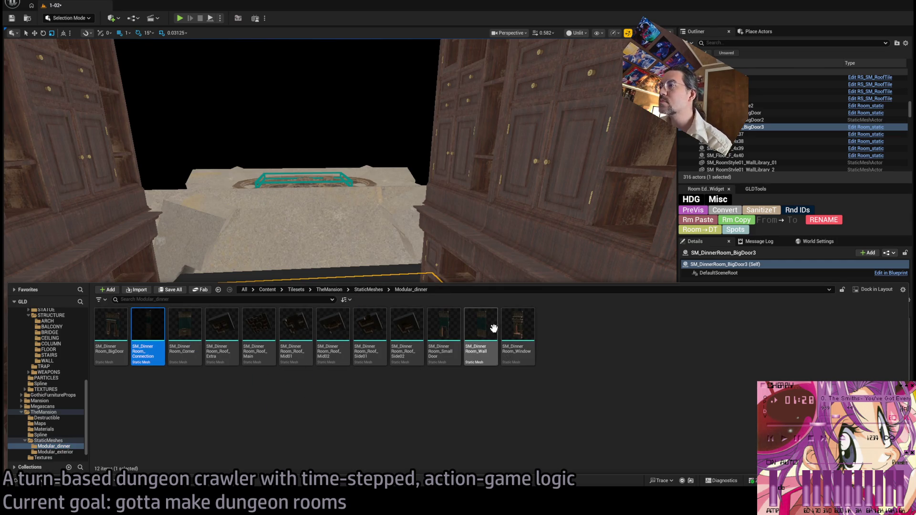
key("ctrl+space")
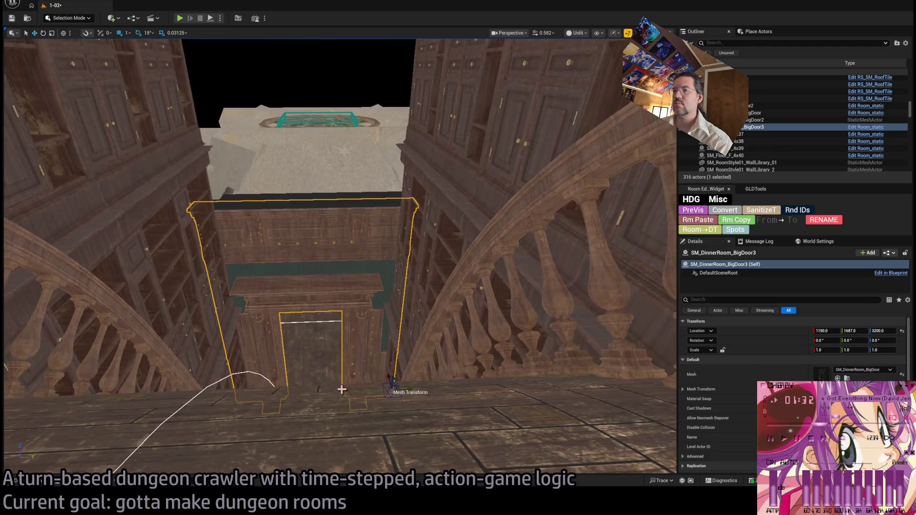
Try a door copy raised to 3800 as SM_DinnerRoom_Wall, undo it, and set grid snapping to 10.
mouse_move(393, 378)
left_mouse_down()
mouse_move(403, 165)
mouse_move(413, 192)
left_mouse_up()
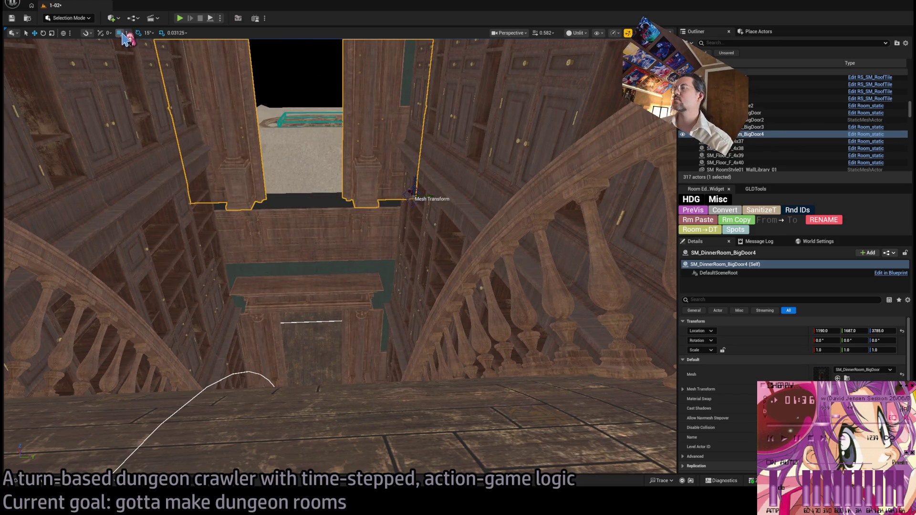
key("ctrl+z")
key("bracketright")
key("bracketright")
key("bracketright")
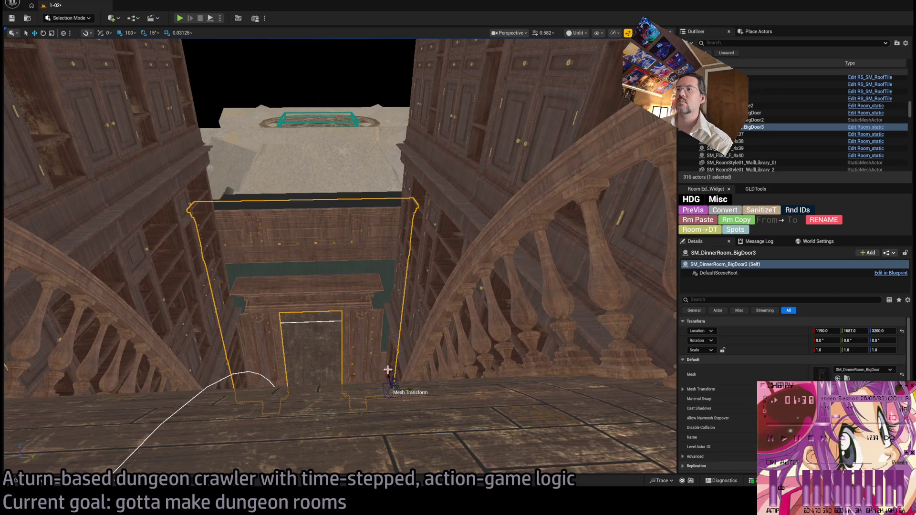
left_click_drag(392, 377, 380, 174)
left_click(820, 375, "shift")
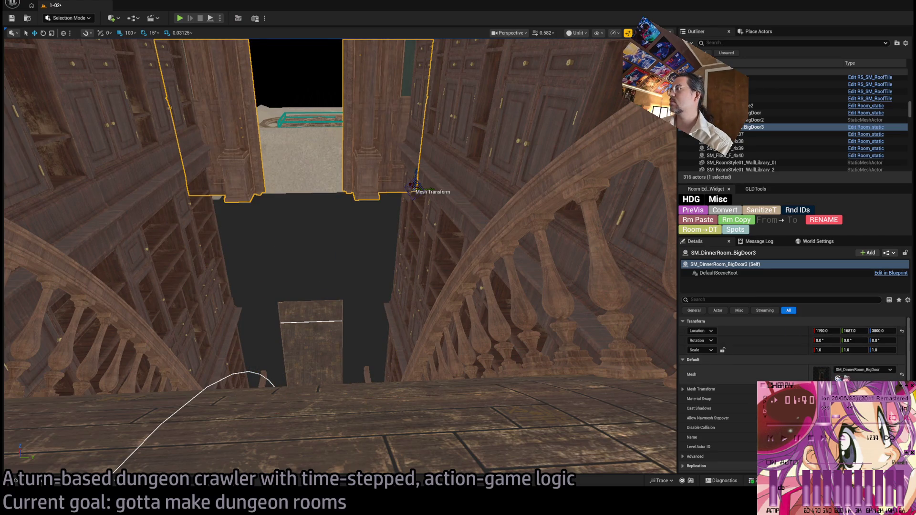
key("f")
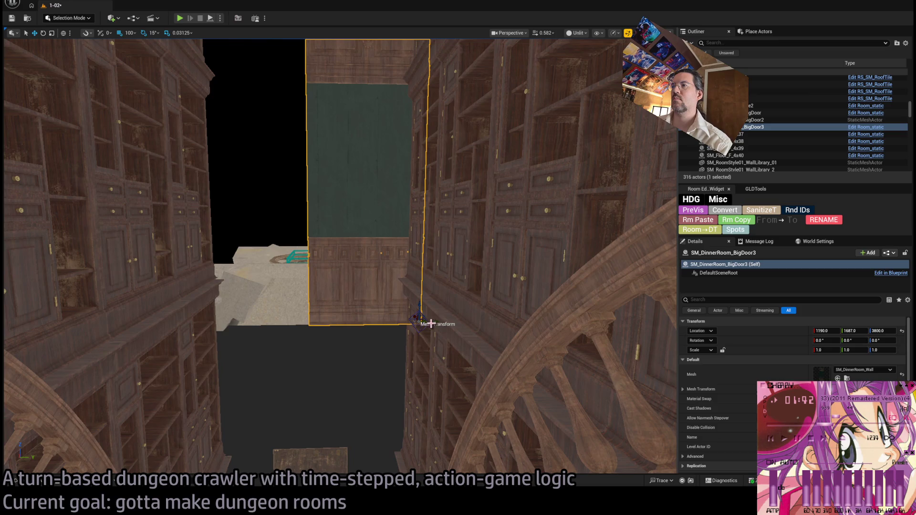
left_click_drag(418, 317, 396, 318)
key("ctrl+z")
key("ctrl+z")
key("ctrl+z")
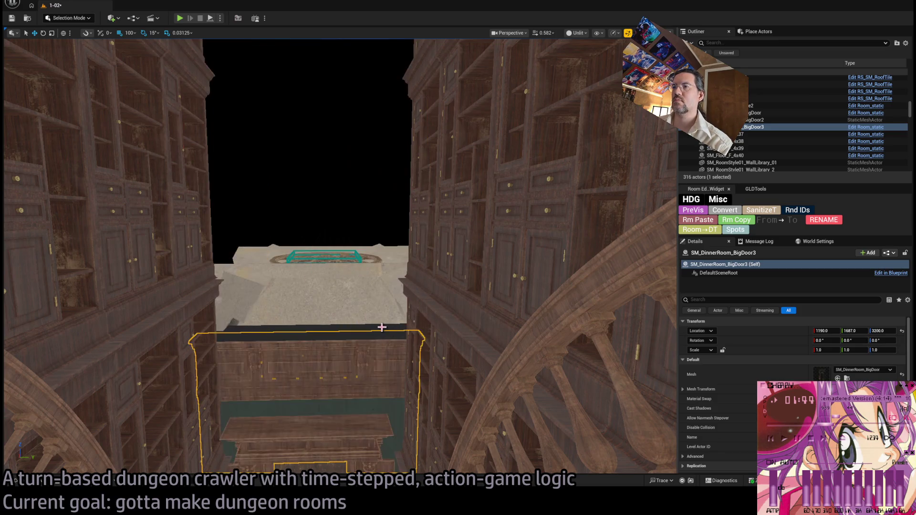
key("f")
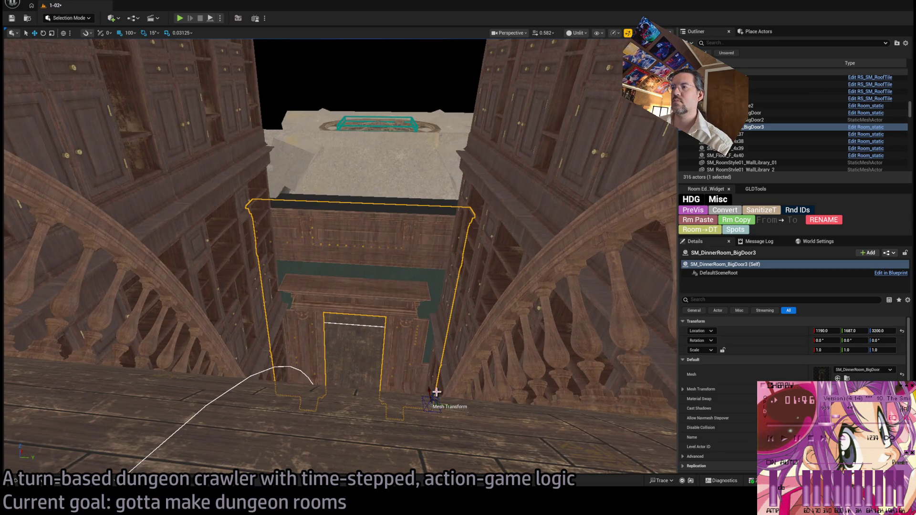
key("bracketleft")
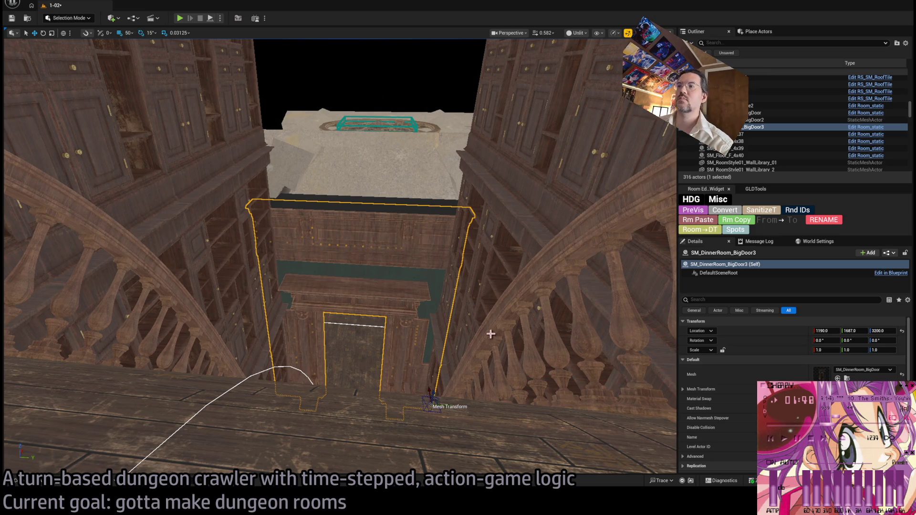
key("bracketleft")
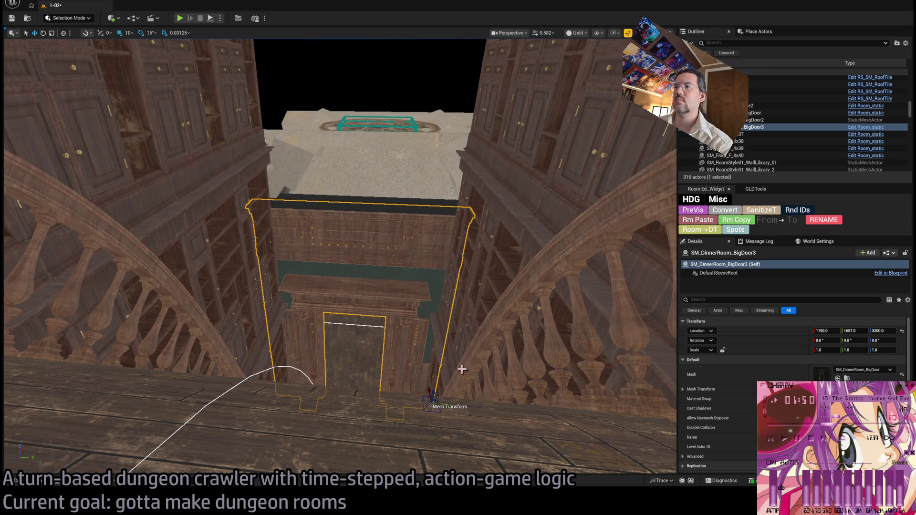
Stack a door copy above as the wall piece, slide it 30 units along Y and set X 1160.
left_click_drag(433, 393, 423, 186)
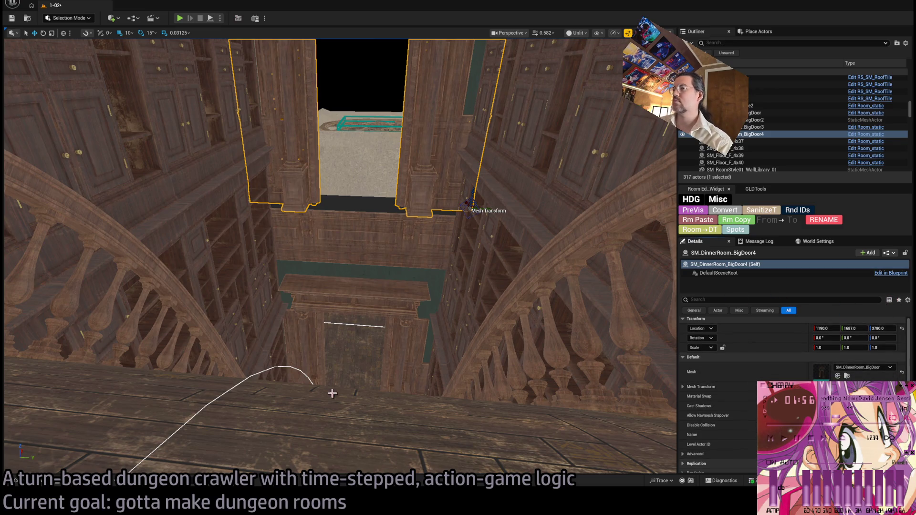
left_click(37, 487)
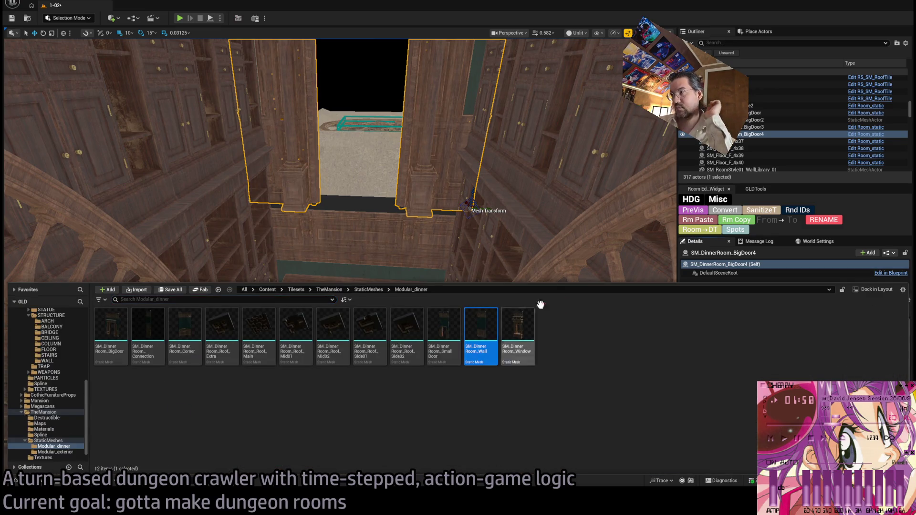
scroll(525, 267, "down", 3)
key("ctrl+z")
scroll(429, 253, "up", 3)
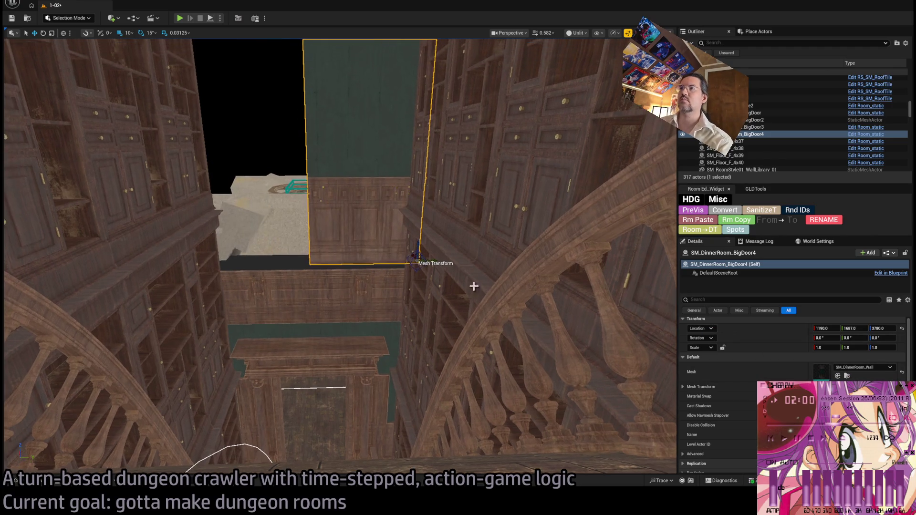
mouse_move(454, 265)
left_mouse_down()
mouse_move(403, 264)
mouse_move(448, 265)
left_mouse_up()
scroll(448, 265, "up", 2)
scroll(364, 239, "up", 3)
mouse_move(261, 282)
left_mouse_down()
mouse_move(281, 300)
mouse_move(241, 274)
mouse_move(266, 284)
mouse_move(259, 279)
mouse_move(296, 263)
mouse_move(272, 281)
mouse_move(440, 402)
mouse_move(435, 316)
mouse_move(446, 331)
mouse_move(470, 325)
mouse_move(385, 329)
left_mouse_up()
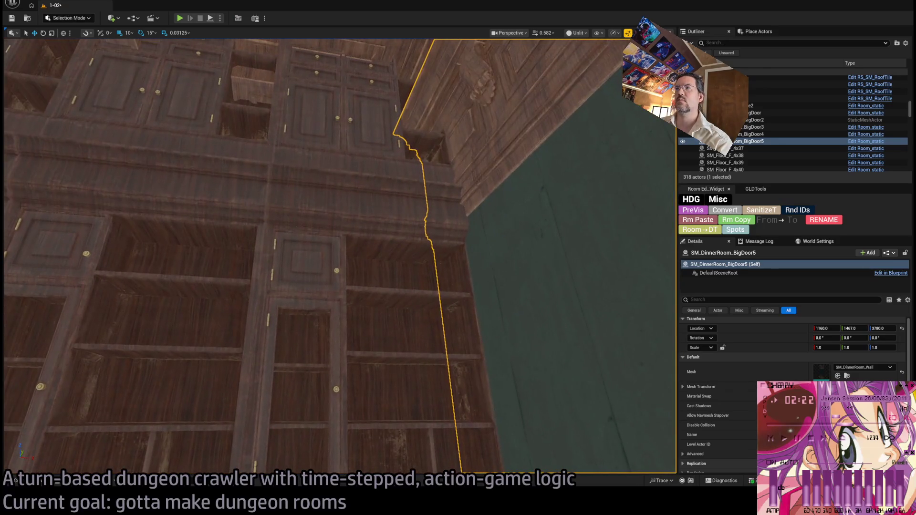
Select four library shelf pieces, including WallLibrary_35, and stretch them to Scale Y 1.21875.
left_click(347, 315)
left_click(382, 202, "ctrl")
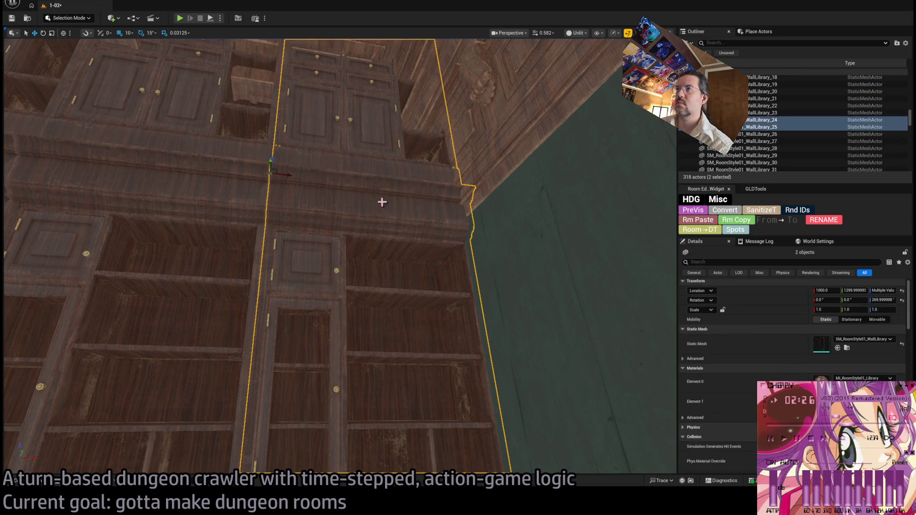
left_click(334, 347, "ctrl")
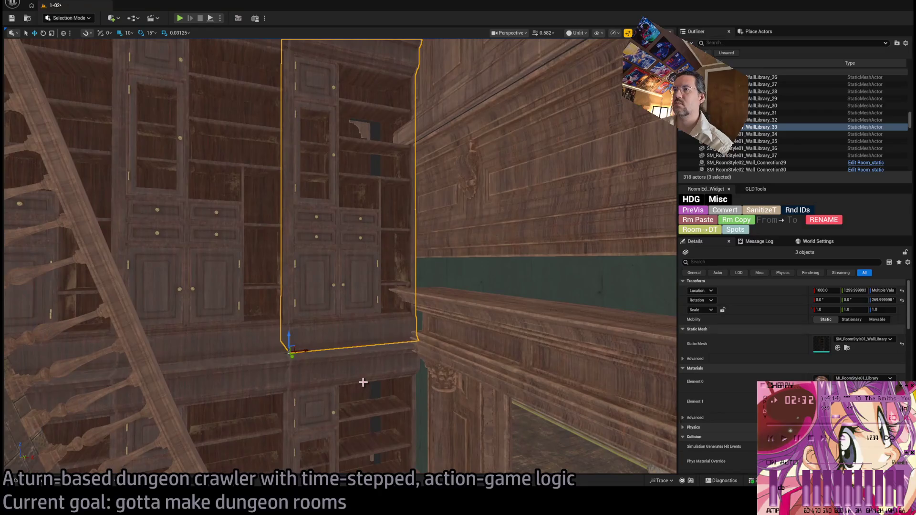
left_click(373, 388, "ctrl")
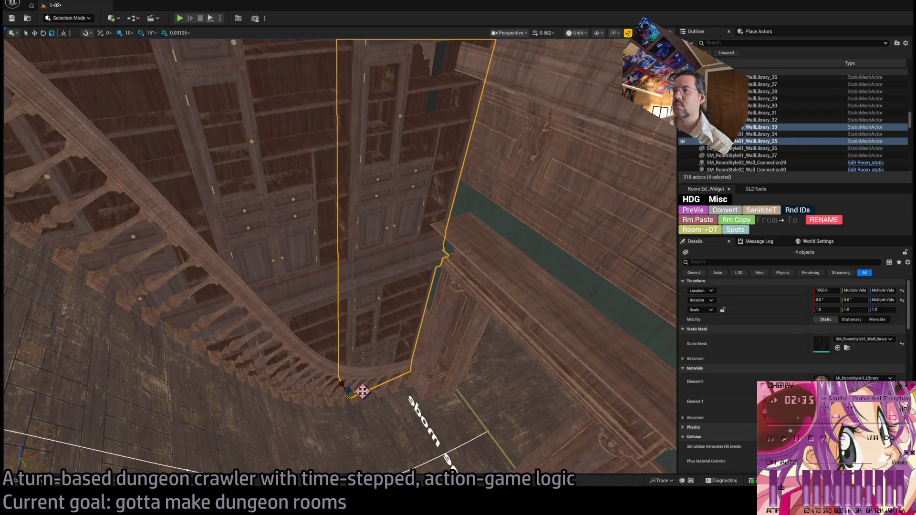
mouse_move(363, 391)
left_mouse_down()
mouse_move(382, 384)
mouse_move(388, 304)
mouse_move(342, 280)
left_mouse_up()
Reselect the shelf pieces, rescale them to Y 1.1875 and nudge them to X 1178 with snap 1.
left_click(380, 310)
left_click(342, 280, "ctrl")
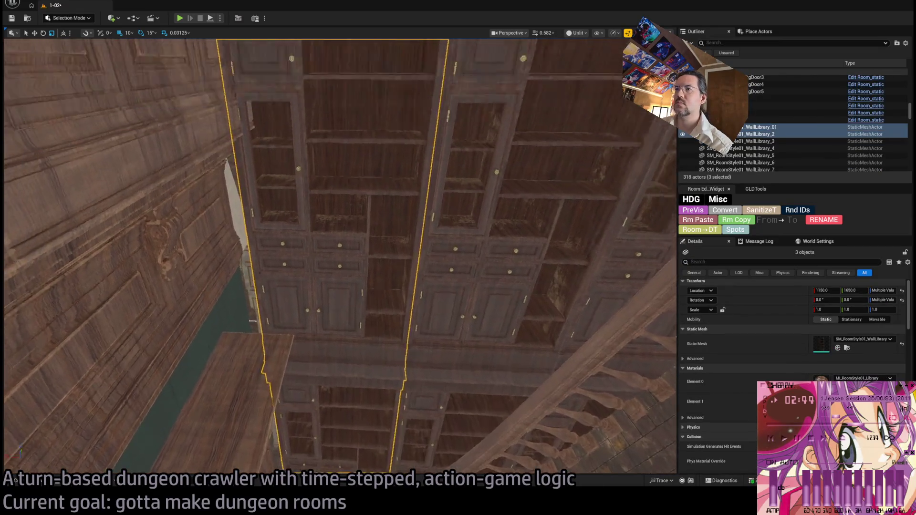
mouse_move(303, 412)
left_mouse_down()
mouse_move(298, 406)
mouse_move(303, 412)
left_mouse_up()
mouse_move(272, 451)
left_mouse_down()
mouse_move(257, 451)
mouse_move(302, 454)
left_mouse_up()
scroll(302, 454, "up", 10)
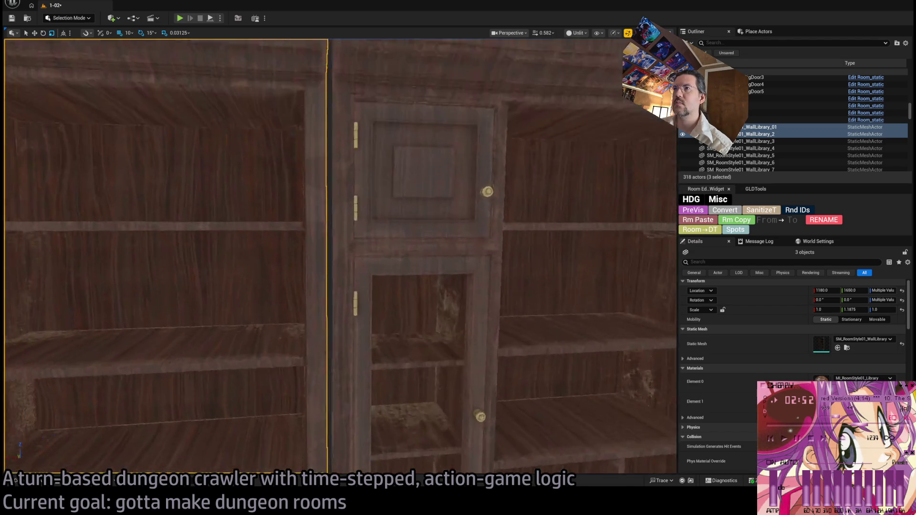
scroll(301, 439, "down", 10)
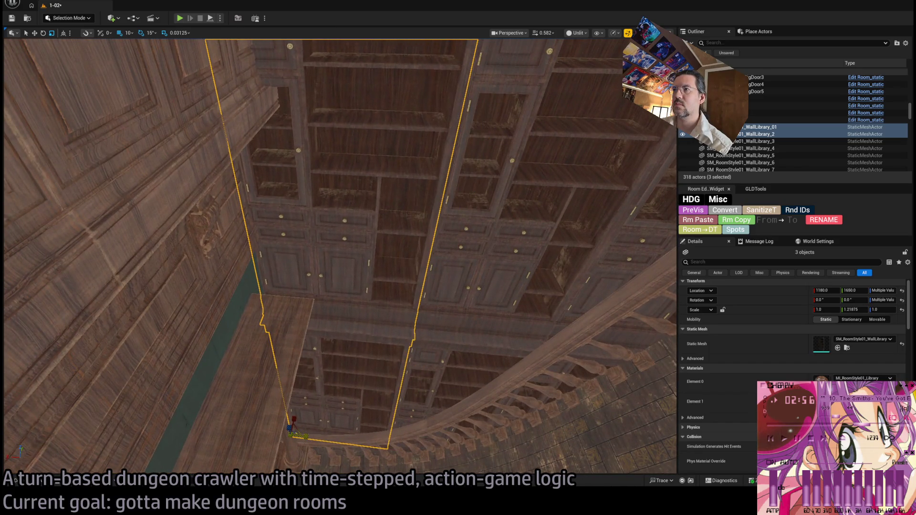
left_click_drag(298, 435, 303, 433)
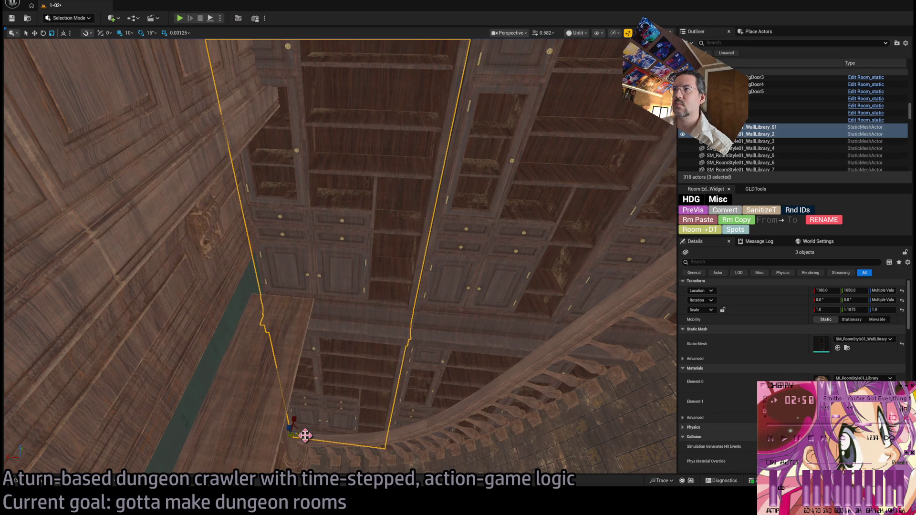
key("w")
key("bracketleft")
key("bracketleft")
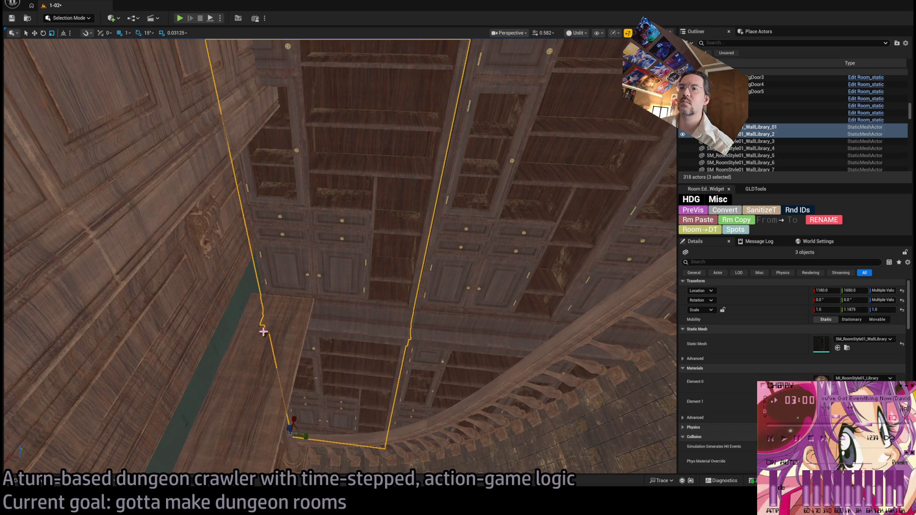
mouse_move(276, 432)
left_mouse_down()
mouse_move(267, 463)
mouse_move(267, 430)
mouse_move(277, 425)
mouse_move(282, 434)
left_mouse_up()
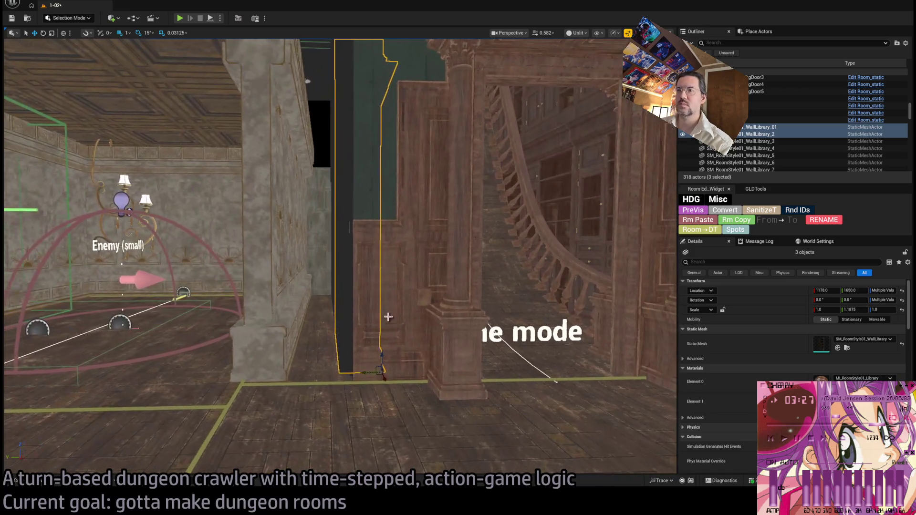
Copy the big doorway sideways and swap the copy's mesh to SM_DinnerRoom_Connection.
left_click(429, 389)
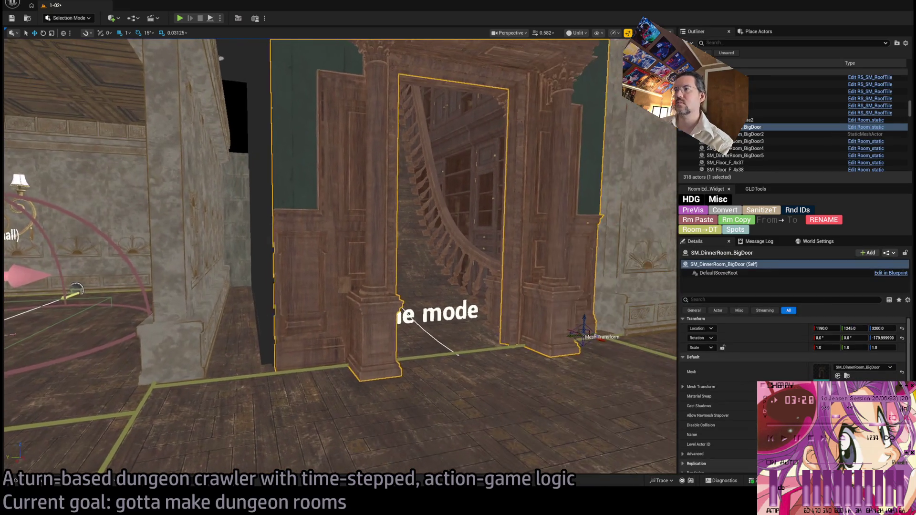
left_click_drag(570, 337, 409, 365)
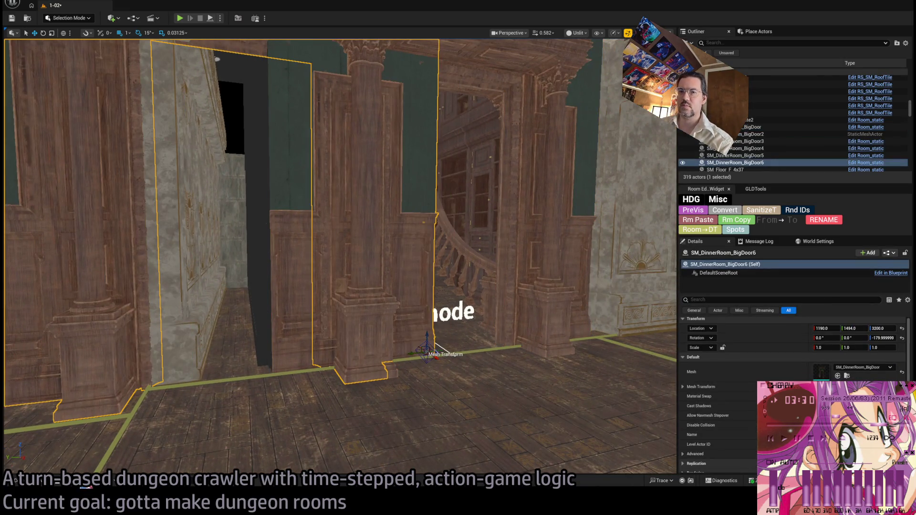
key("ctrl+space")
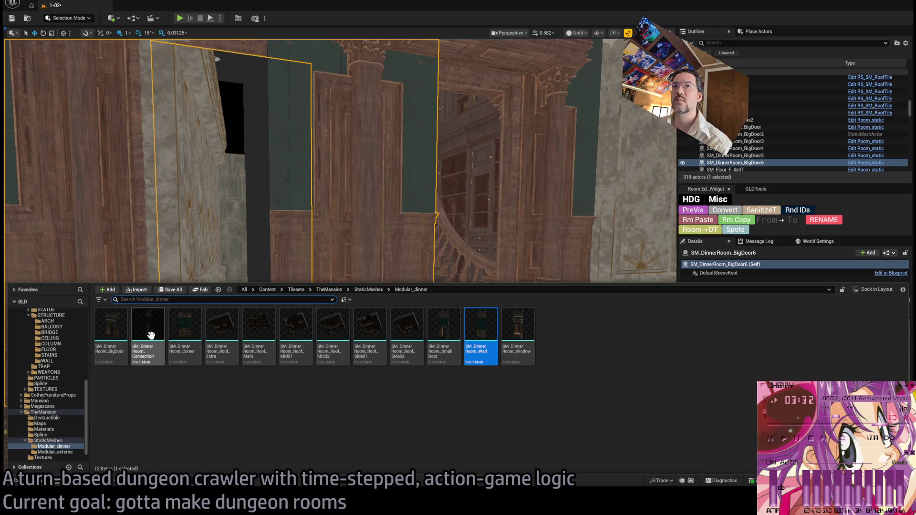
left_click(328, 250)
key("f")
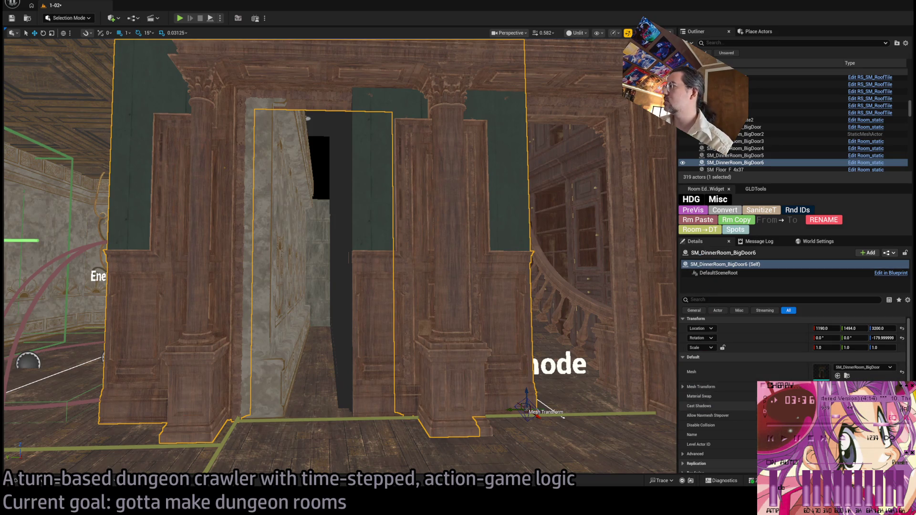
left_click(838, 376)
Move the connection panel to Y 1686 and place a duplicate of it to the left.
key("f")
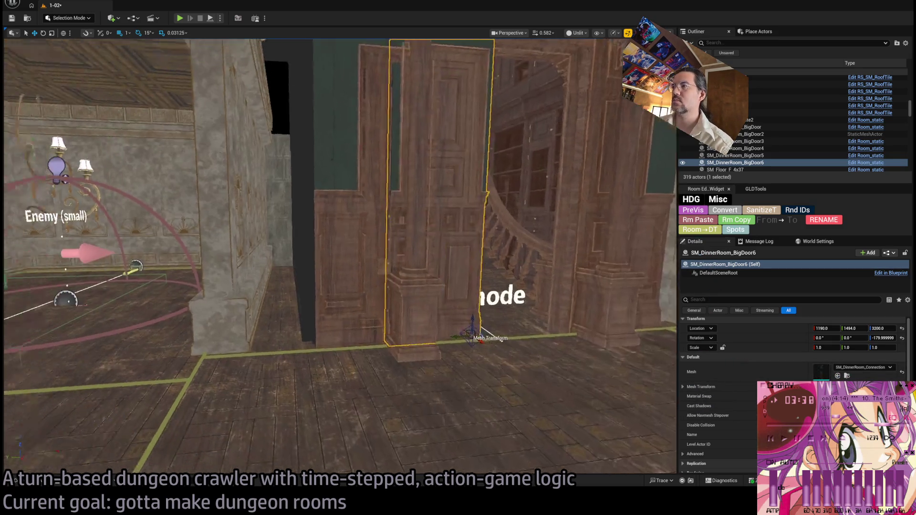
mouse_move(487, 372)
left_mouse_down()
mouse_move(301, 374)
mouse_move(320, 376)
left_mouse_up()
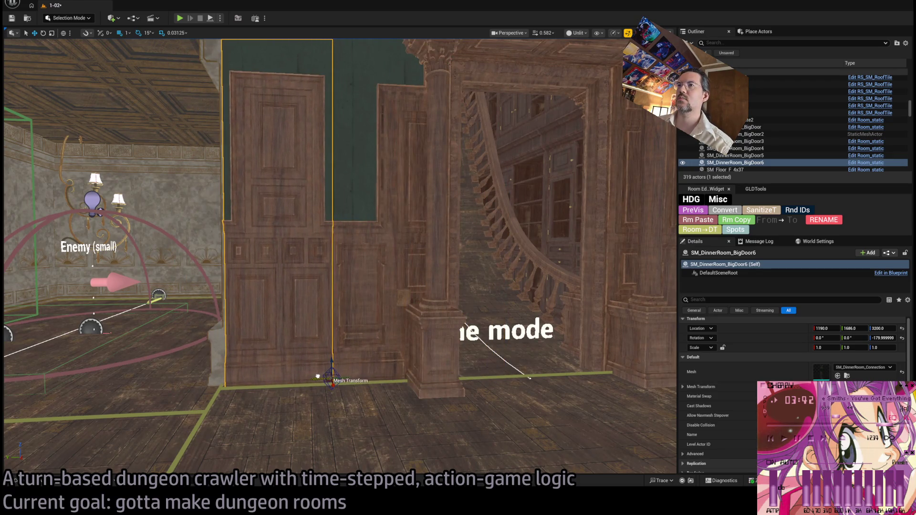
key("a")
key("w")
key("w")
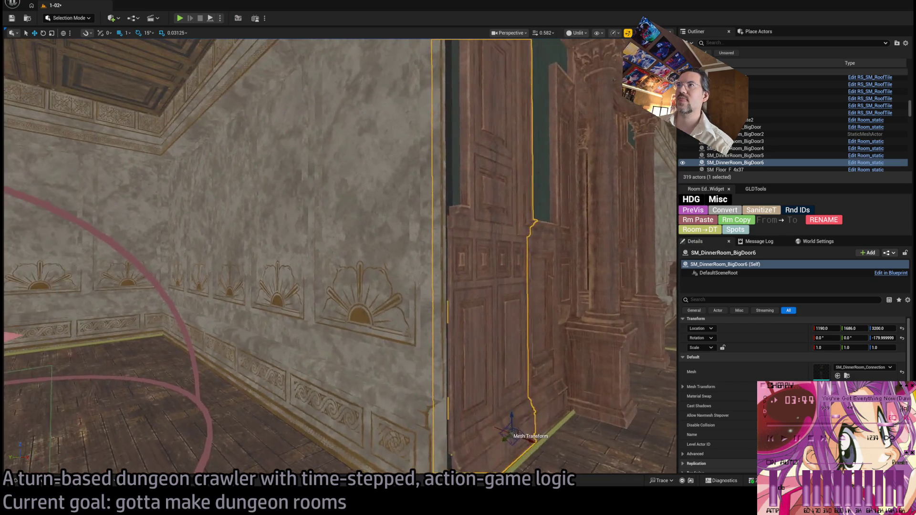
key("w")
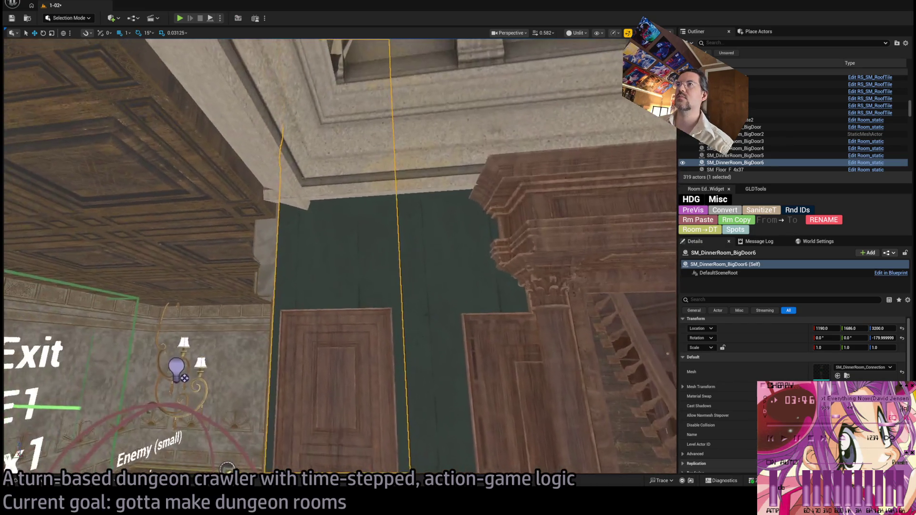
key("w")
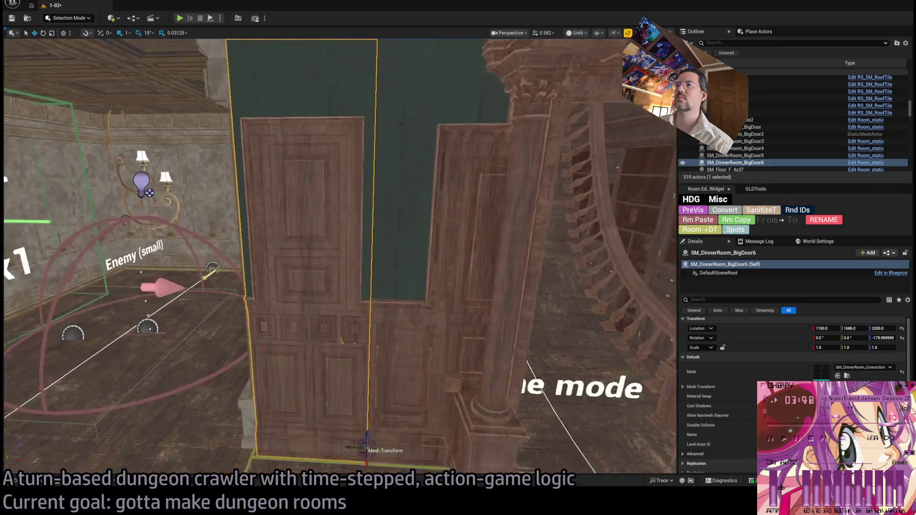
scroll(339, 417, "up", 5)
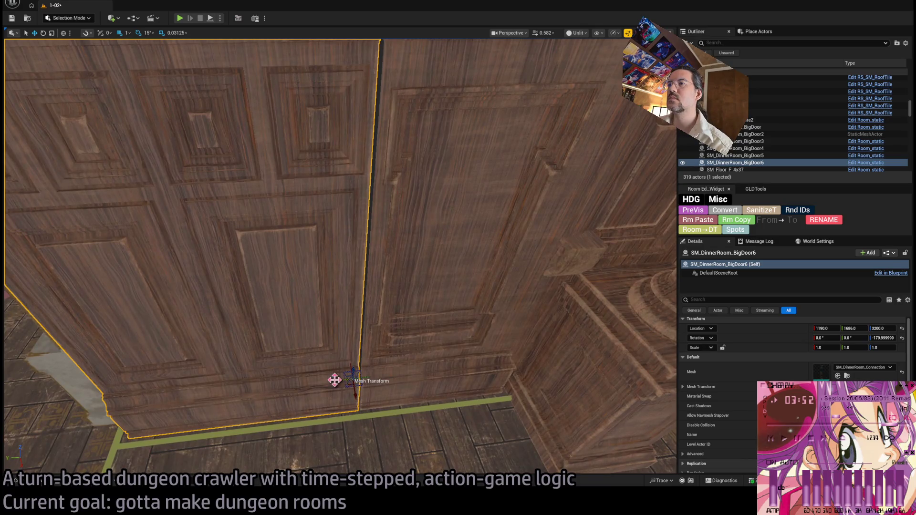
scroll(335, 380, "down", 6)
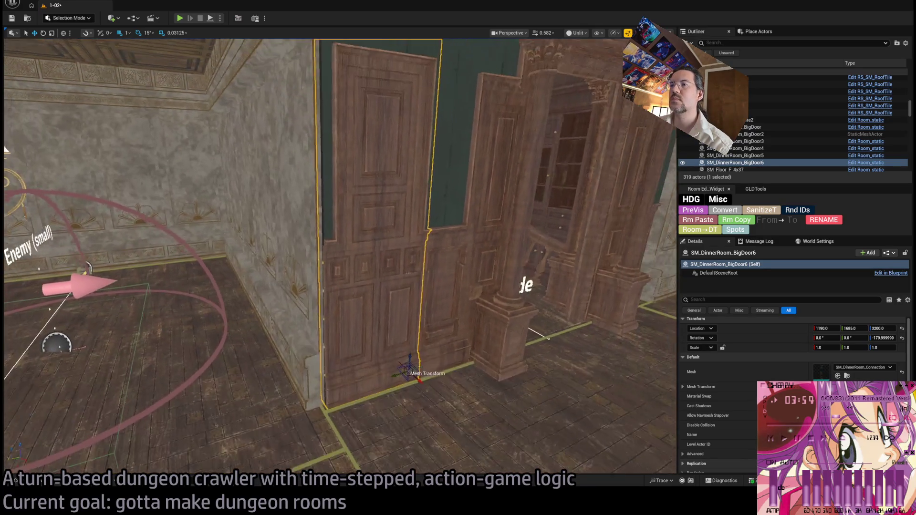
scroll(335, 380, "down", 2)
left_click_drag(404, 375, 317, 389)
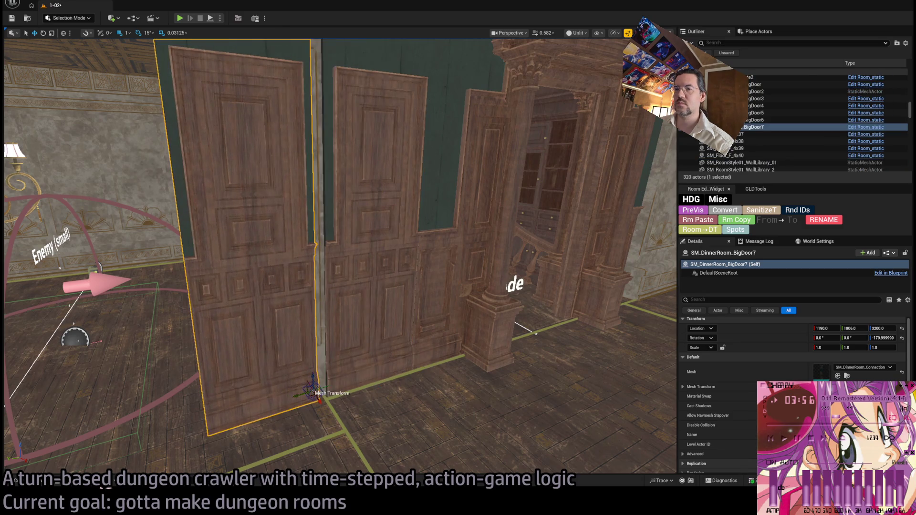
Swap the piece's mesh to SM_CorridorWall_Corner_02 and turn it 90 degrees.
key("ctrl+space")
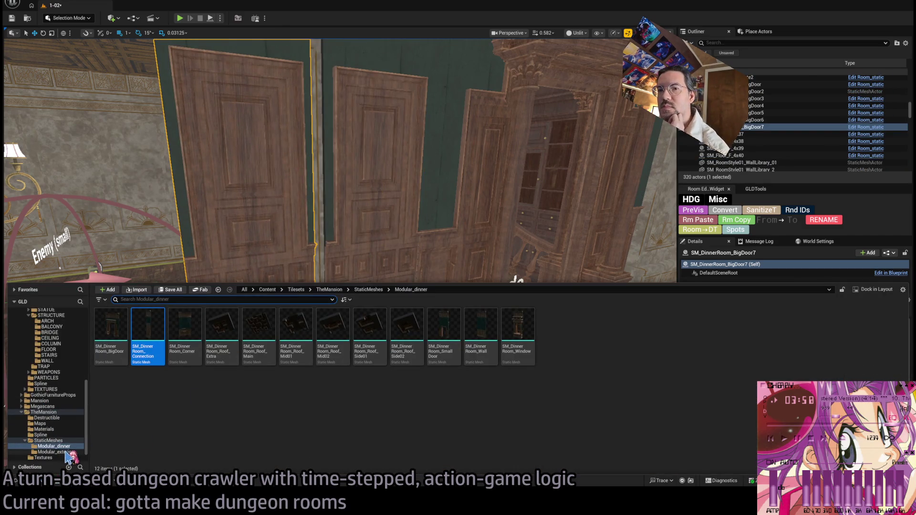
left_click(53, 452)
left_click(56, 441)
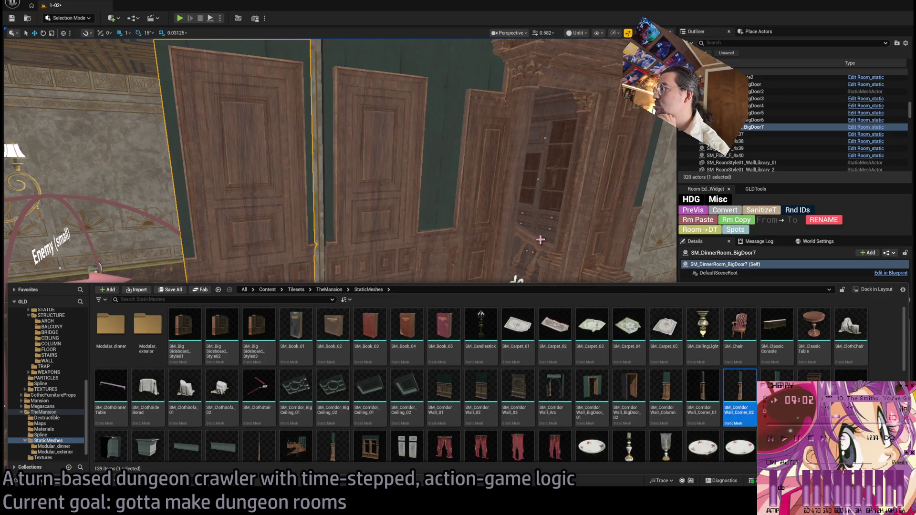
key("ctrl+space")
left_click(837, 375)
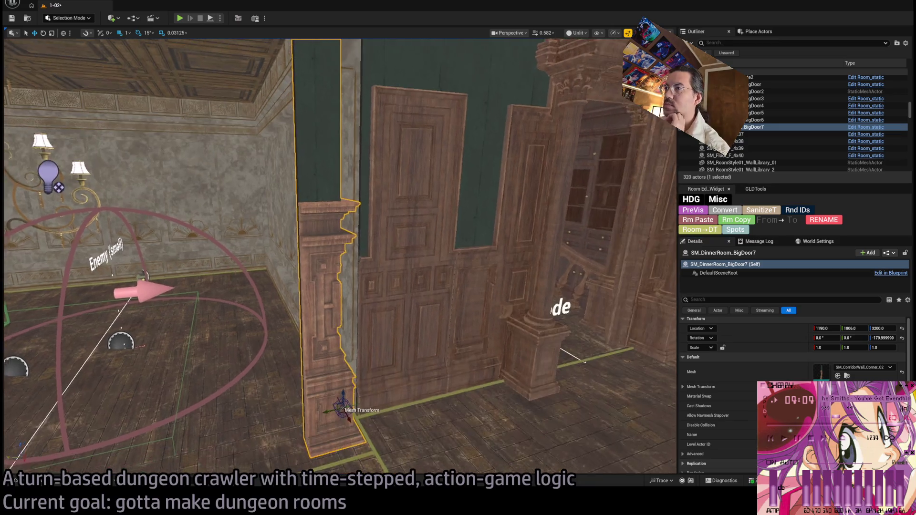
mouse_move(388, 435)
left_mouse_down()
mouse_move(401, 436)
mouse_move(405, 420)
mouse_move(429, 418)
mouse_move(420, 429)
mouse_move(423, 414)
left_mouse_up()
key("f")
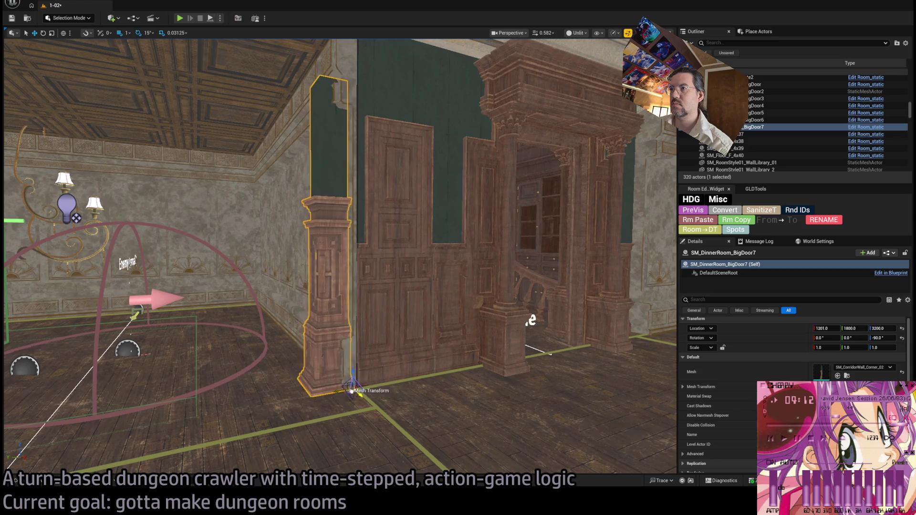
Nudge the pillar flush against the wall corner, then duplicate it and rotate the copy.
left_click_drag(351, 389, 360, 392)
scroll(361, 393, "up", 6)
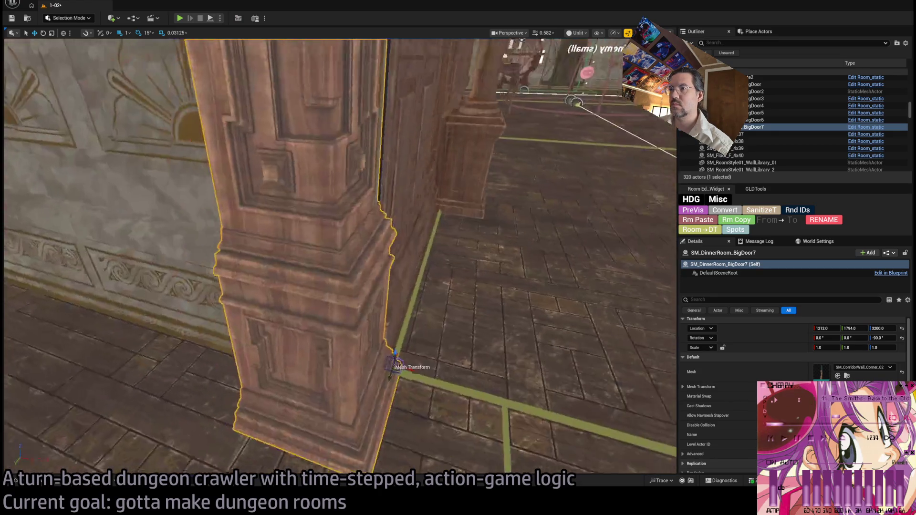
scroll(374, 350, "down", 5)
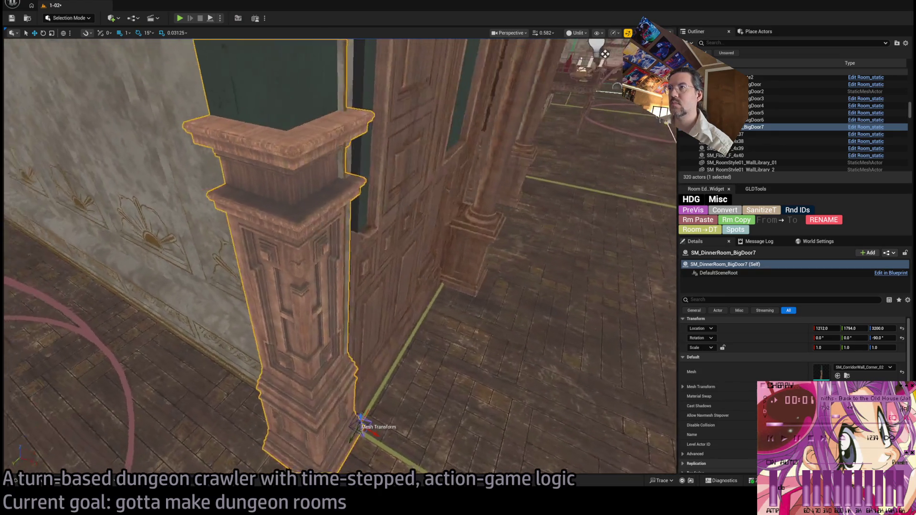
left_click_drag(340, 429, 346, 427)
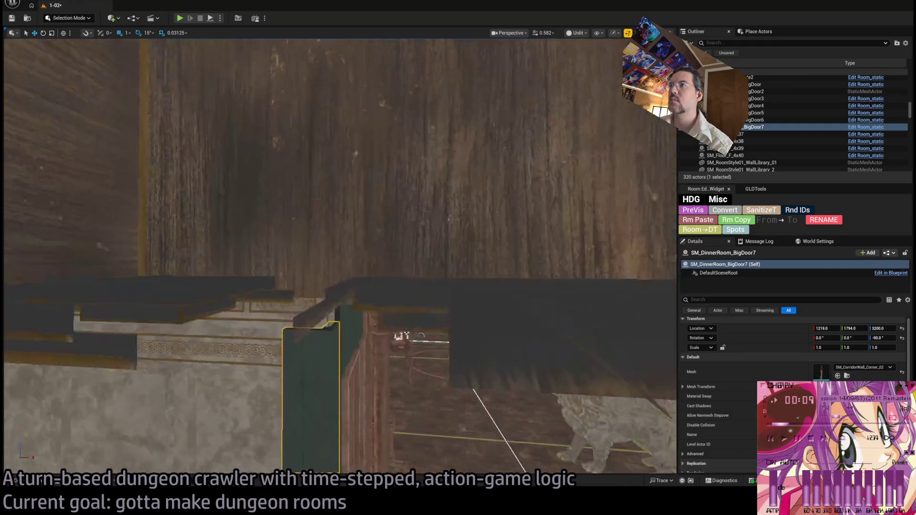
key("f")
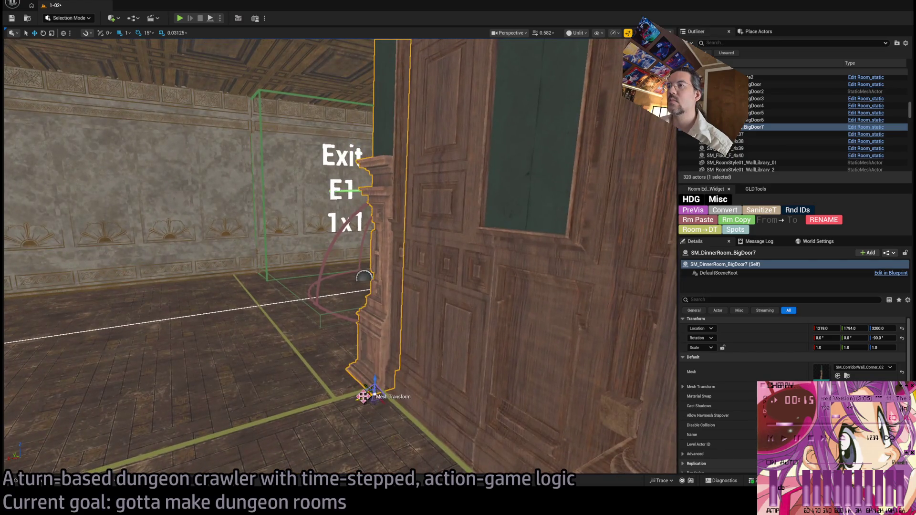
left_click_drag(371, 388, 351, 389)
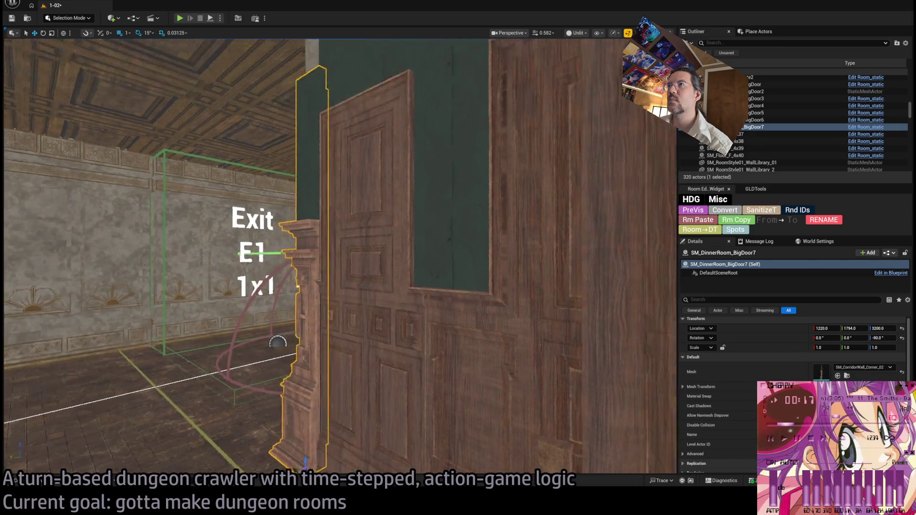
key("f")
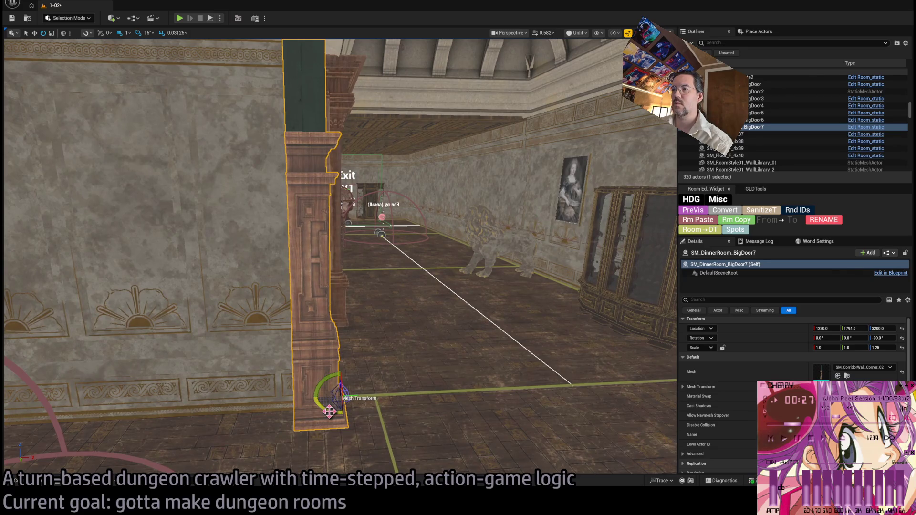
mouse_move(331, 406)
left_mouse_down()
mouse_move(366, 405)
mouse_move(328, 409)
left_mouse_up()
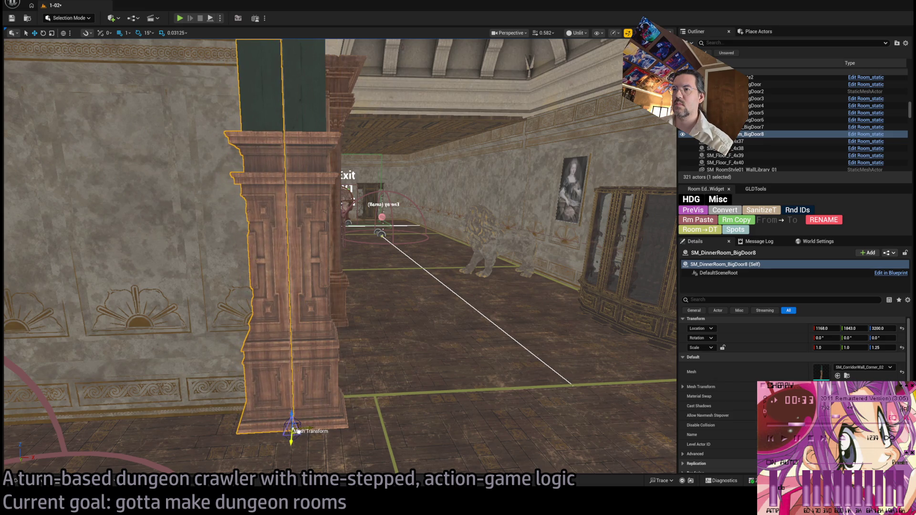
Nudge the copied pillar along X beside the staircase doorway, then select and frame BigDoor7.
scroll(302, 427, "up", 5)
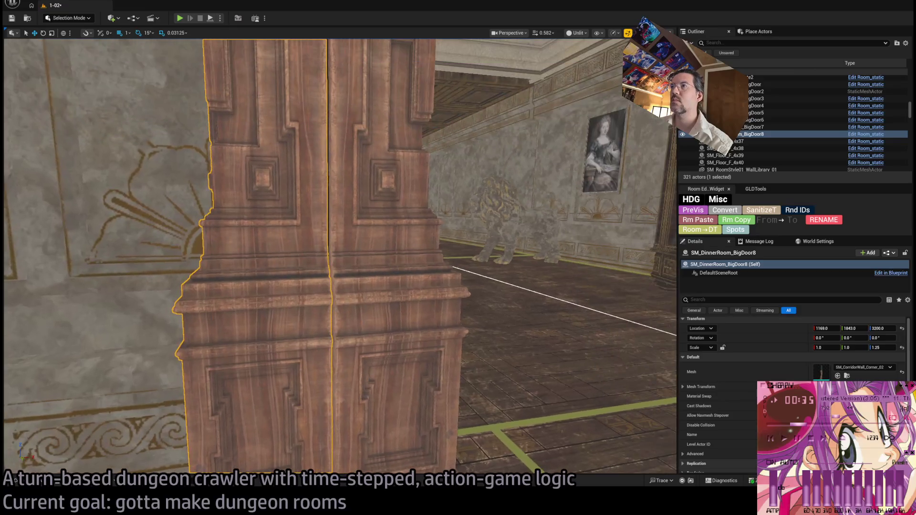
scroll(382, 464, "up", 2)
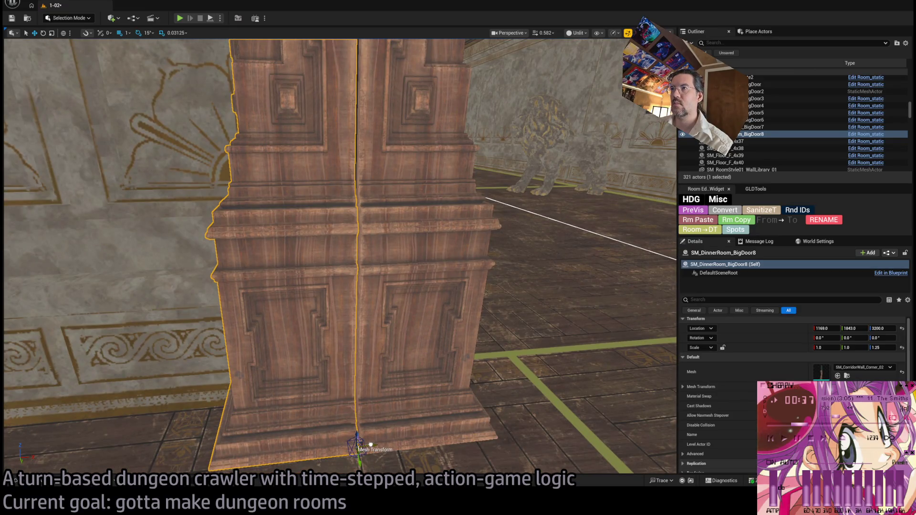
mouse_move(371, 444)
left_mouse_down()
mouse_move(286, 444)
mouse_move(260, 422)
mouse_move(229, 362)
mouse_move(215, 386)
mouse_move(189, 399)
mouse_move(282, 334)
mouse_move(251, 356)
mouse_move(209, 349)
mouse_move(491, 400)
mouse_move(625, 336)
mouse_move(461, 348)
mouse_move(400, 379)
mouse_move(6, 449)
mouse_move(368, 402)
mouse_move(334, 377)
mouse_move(387, 375)
left_mouse_up()
left_click(274, 347)
key("f")
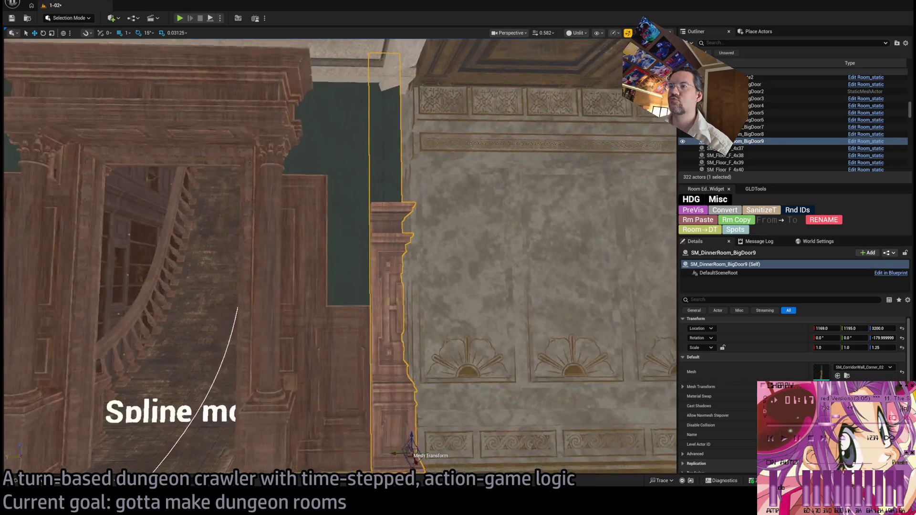
Widen the pillar to Scale X 1.25 and move it to Y 1181, X 1160.
key("a")
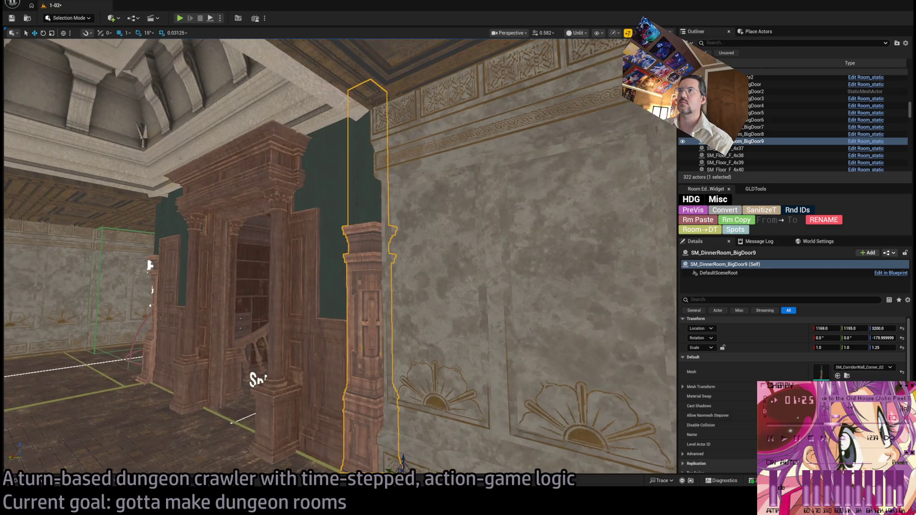
key("s")
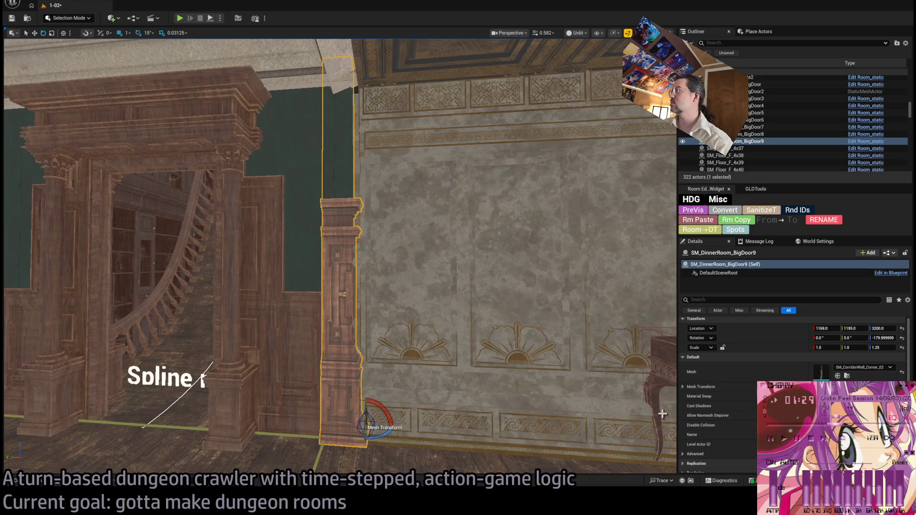
left_click(818, 347)
type("1.25")
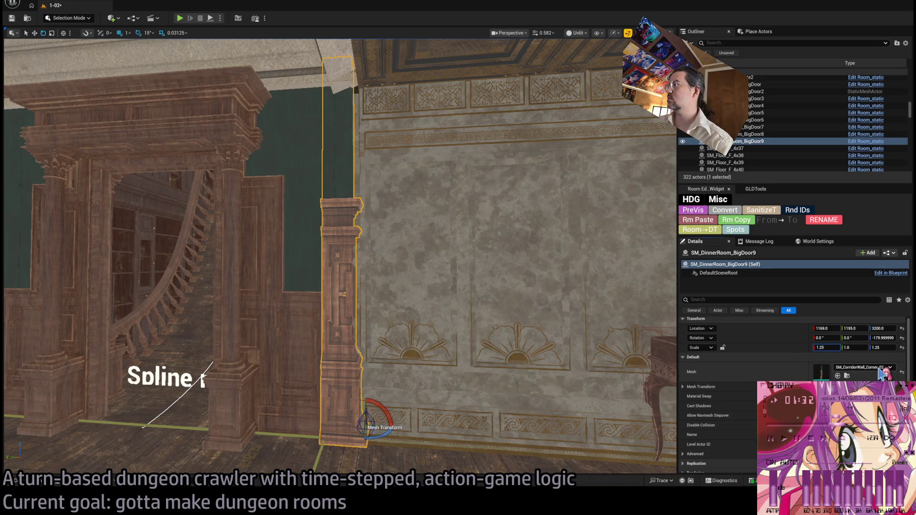
key("Tab")
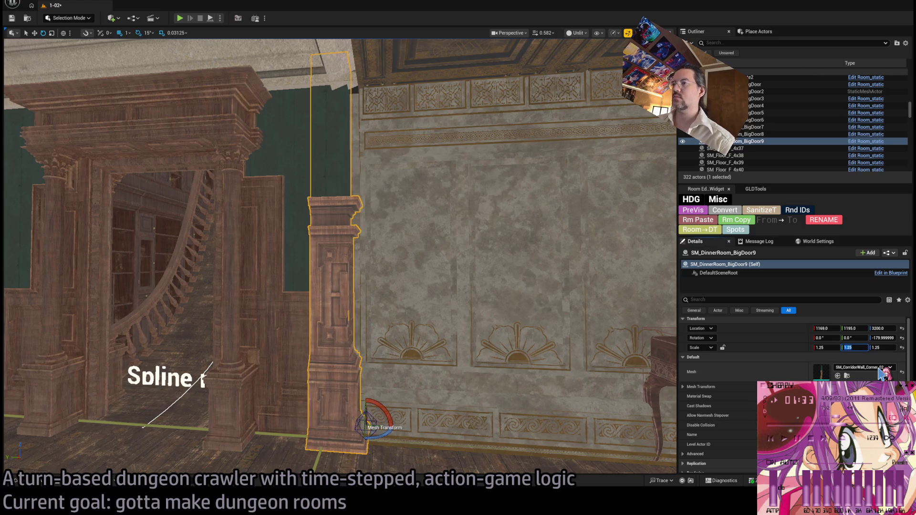
left_click_drag(539, 310, 532, 346)
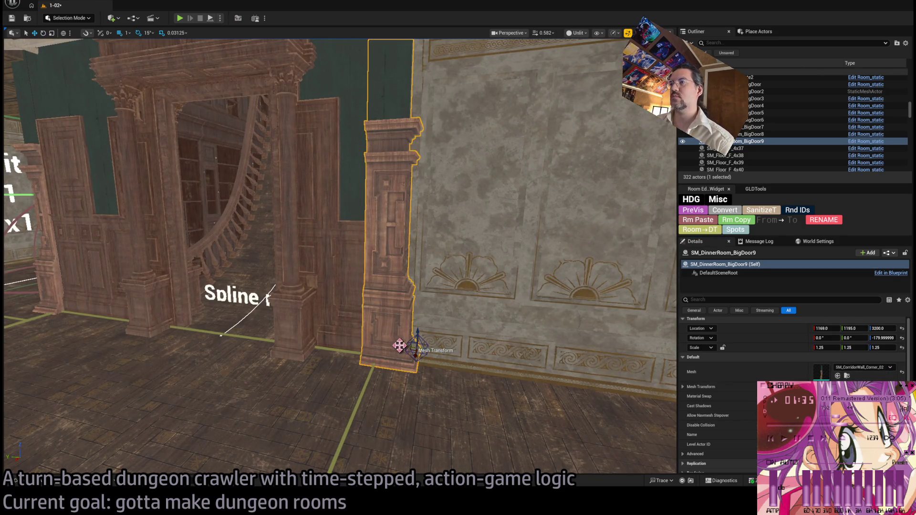
mouse_move(399, 345)
left_mouse_down()
mouse_move(420, 347)
mouse_move(398, 355)
left_mouse_up()
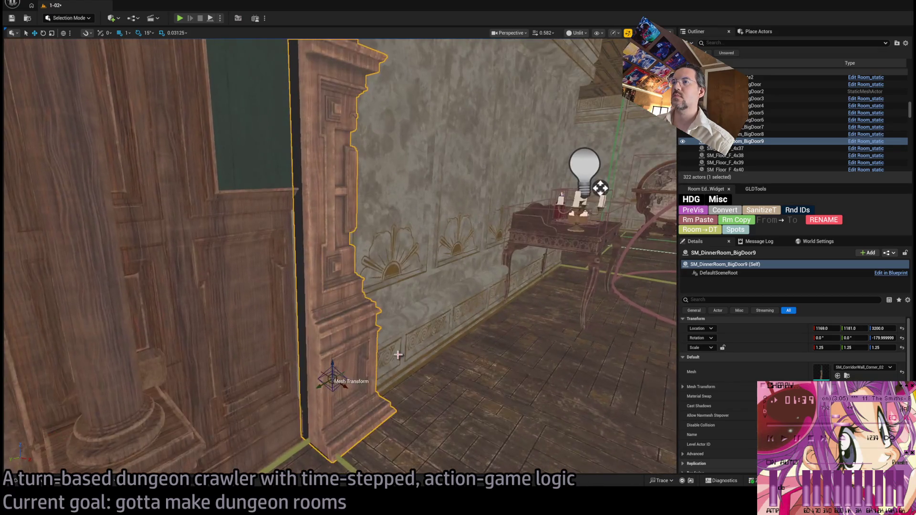
mouse_move(343, 385)
left_mouse_down()
mouse_move(312, 373)
mouse_move(388, 387)
mouse_move(408, 352)
mouse_move(496, 344)
left_mouse_up()
key("f")
Reset the pillar's X scale to 1.0 and move it to X 1169 against the wall.
key("r")
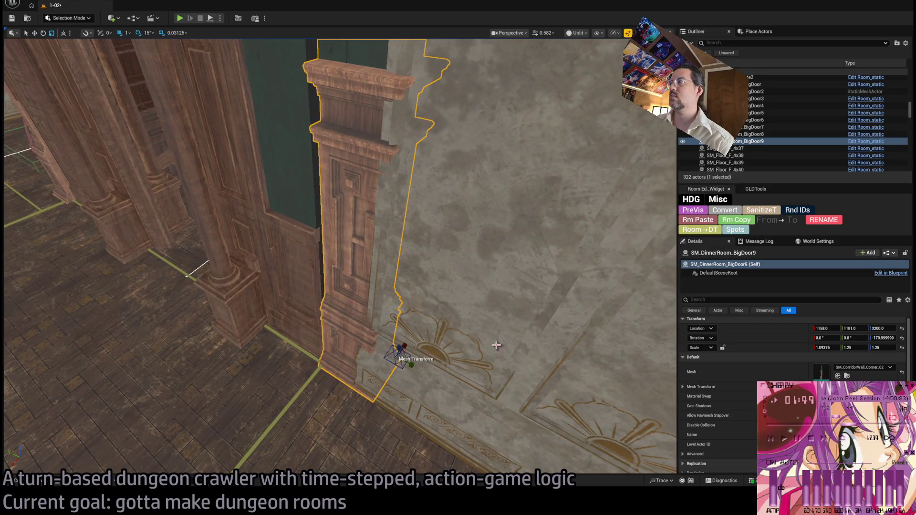
type("1")
key("Return")
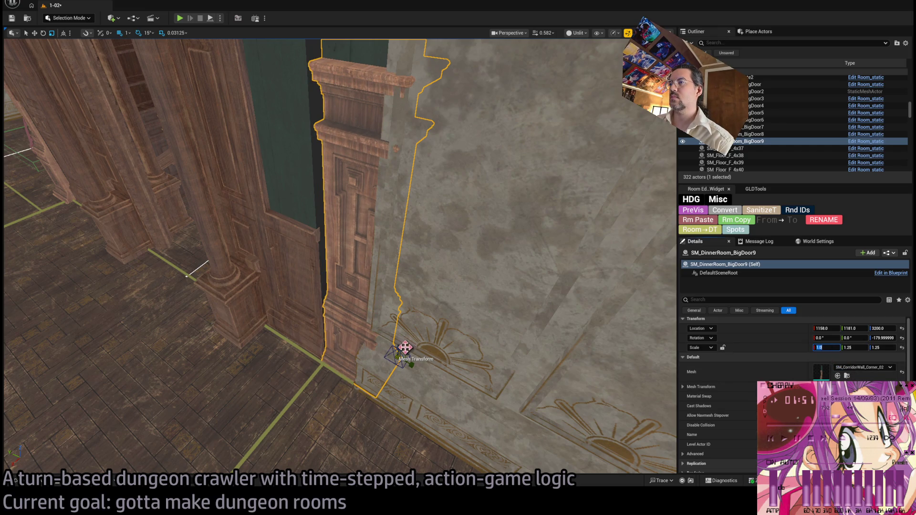
key("w")
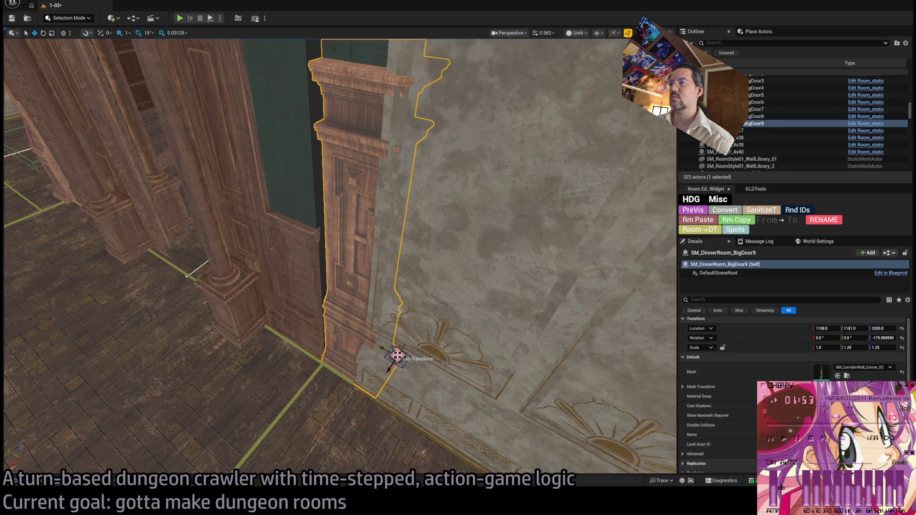
mouse_move(392, 364)
left_mouse_down()
mouse_move(352, 382)
mouse_move(370, 408)
mouse_move(386, 408)
mouse_move(381, 429)
mouse_move(270, 441)
mouse_move(305, 366)
left_mouse_up()
Select the staircase railing spline and E1 exit marker, view the door frame, and save level 1-02.
left_click(305, 367)
left_click(268, 367)
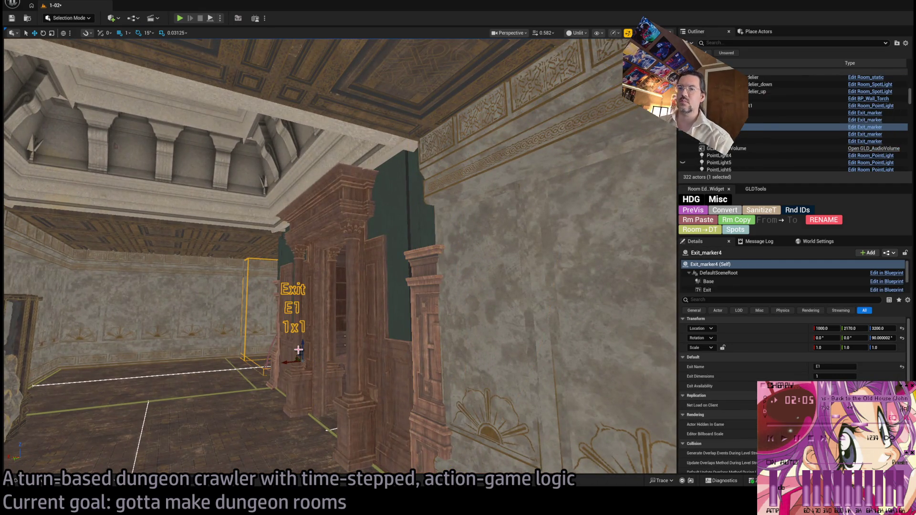
mouse_move(307, 342)
left_mouse_down()
mouse_move(267, 329)
mouse_move(296, 319)
mouse_move(367, 337)
left_mouse_up()
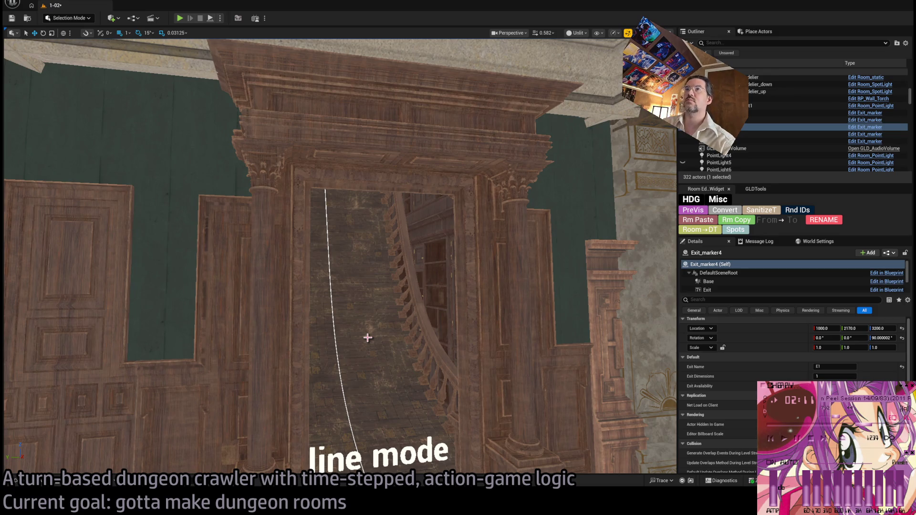
key("ctrl+s")
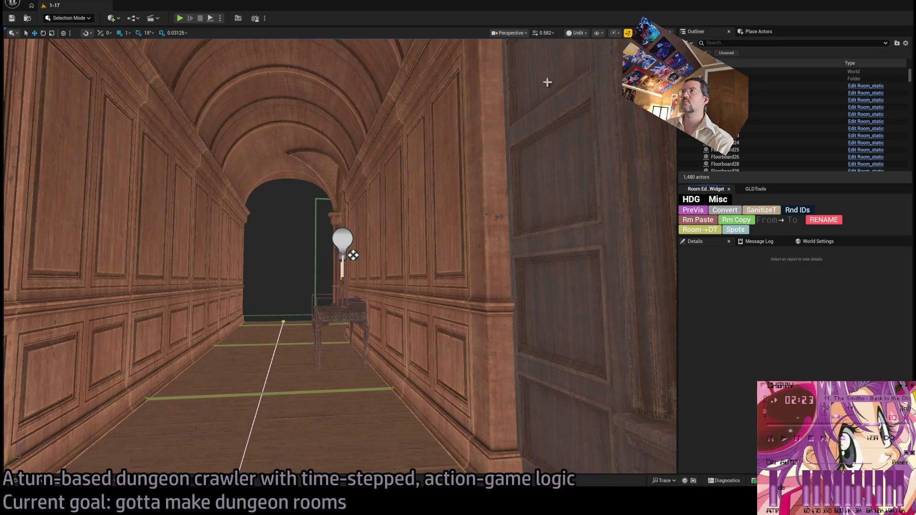
Switch the viewport to Lit shading and select the corridor wall lamp and corridor door.
left_click(576, 33)
left_click(585, 48)
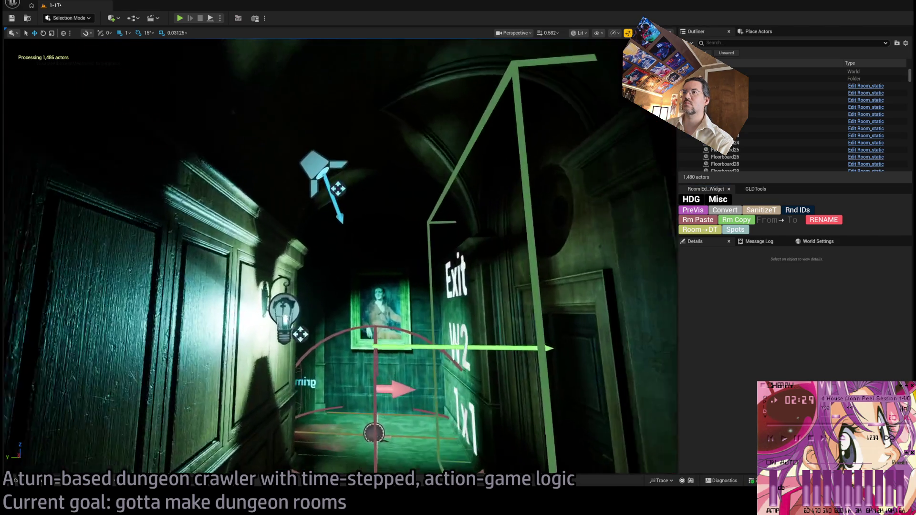
scroll(339, 258, "up", 5)
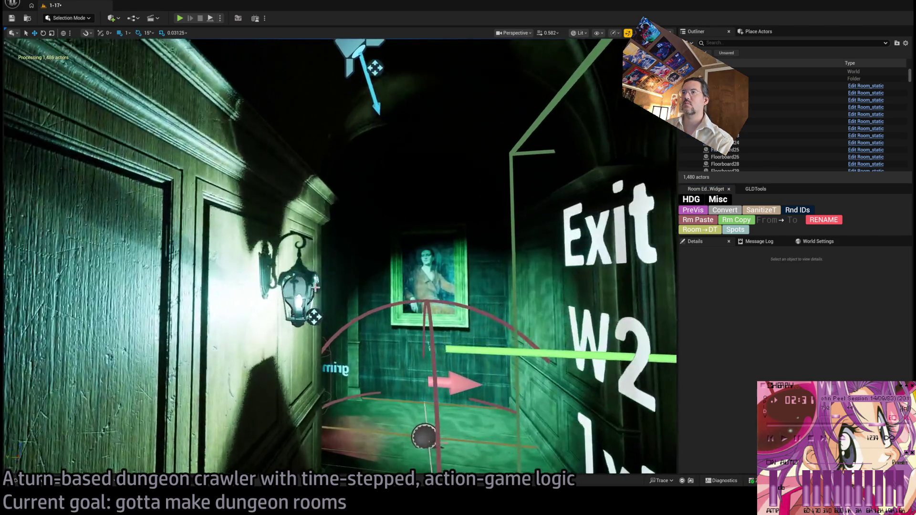
left_click(316, 287)
scroll(287, 263, "down", 5)
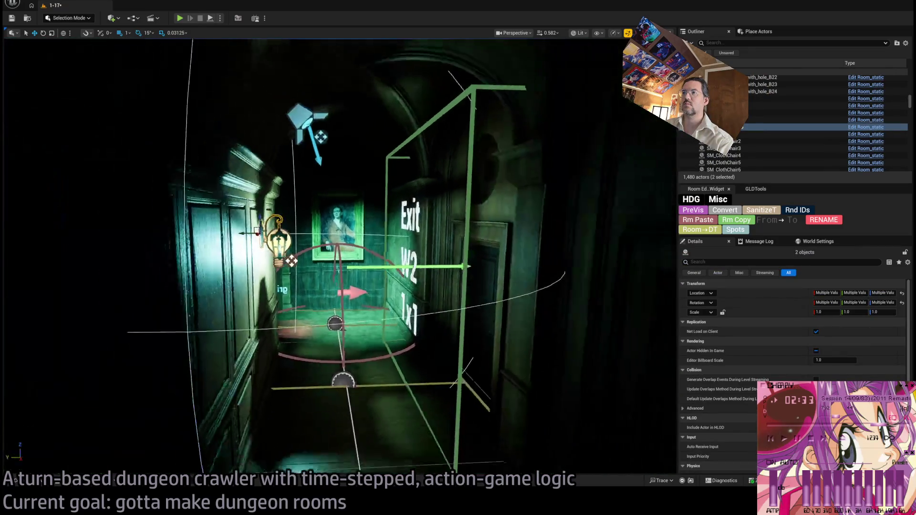
scroll(340, 257, "up", 3)
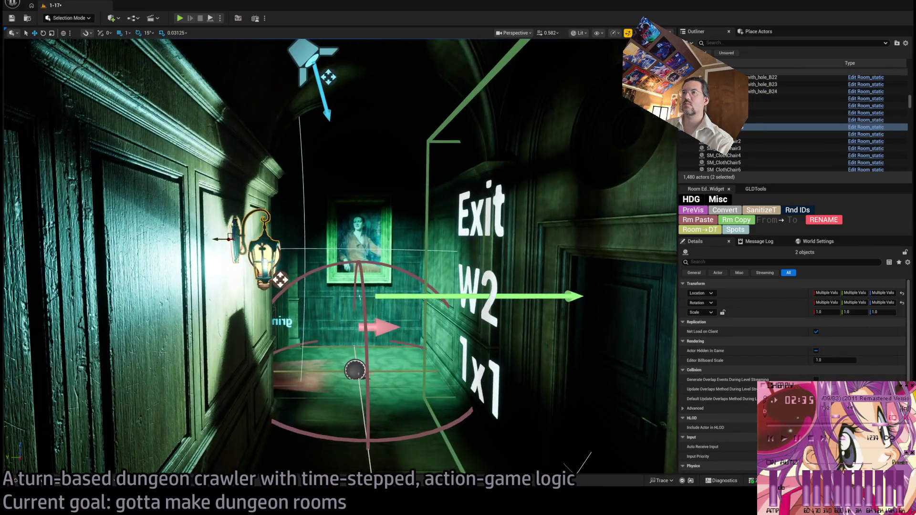
mouse_move(340, 258)
left_mouse_down()
mouse_move(429, 227)
mouse_move(334, 253)
left_mouse_up()
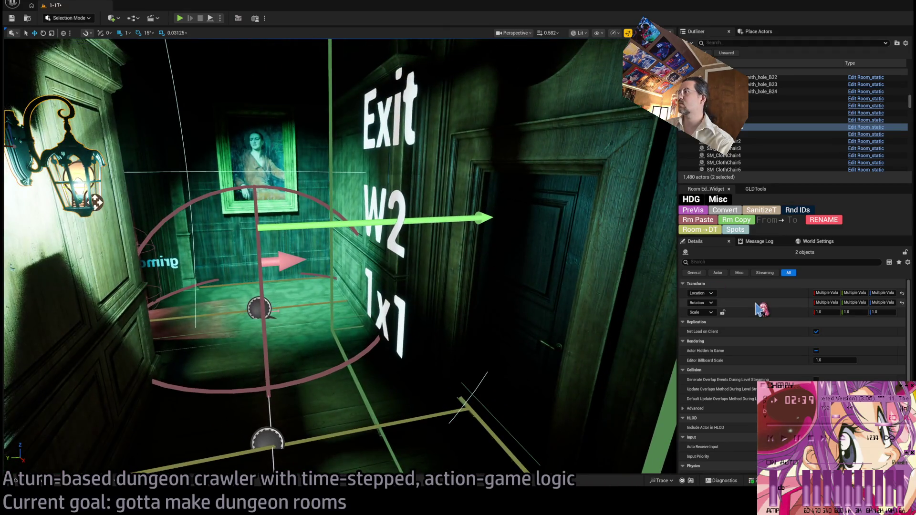
left_click(557, 249)
mouse_move(582, 247)
left_mouse_down()
mouse_move(567, 286)
mouse_move(569, 329)
mouse_move(641, 300)
left_mouse_up()
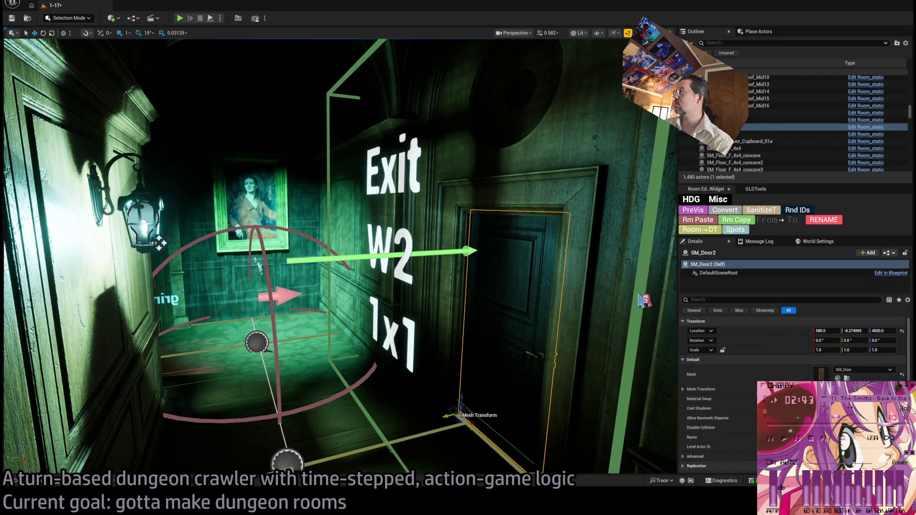
Frame the room controller, then select the wall lamp's point light together with the lamp.
mouse_move(439, 262)
left_mouse_down()
mouse_move(405, 258)
mouse_move(410, 238)
left_mouse_up()
left_click(429, 315)
key("f")
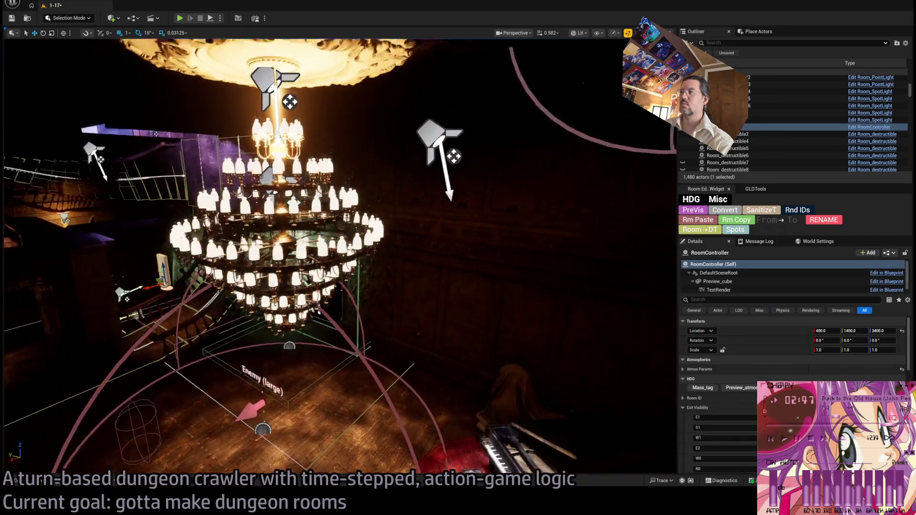
scroll(792, 381, "down", 3)
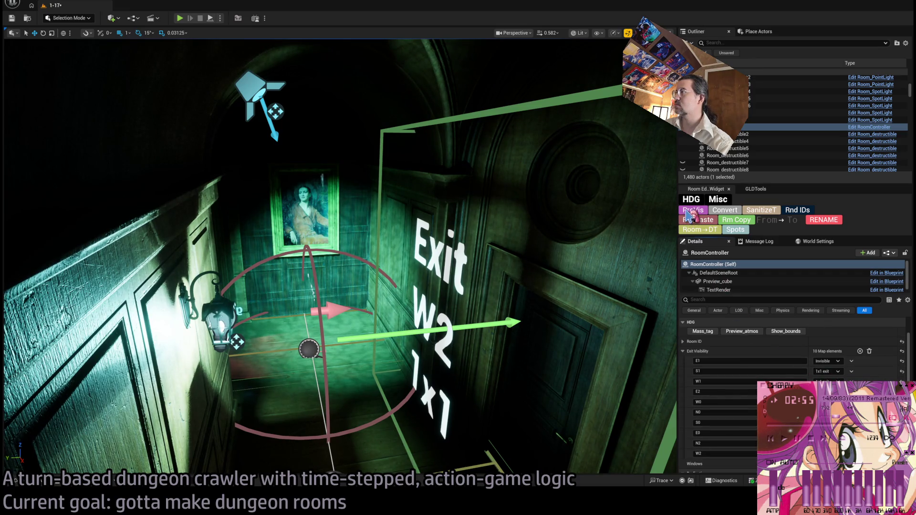
mouse_move(525, 321)
left_mouse_down()
mouse_move(563, 317)
mouse_move(486, 315)
mouse_move(334, 286)
left_mouse_up()
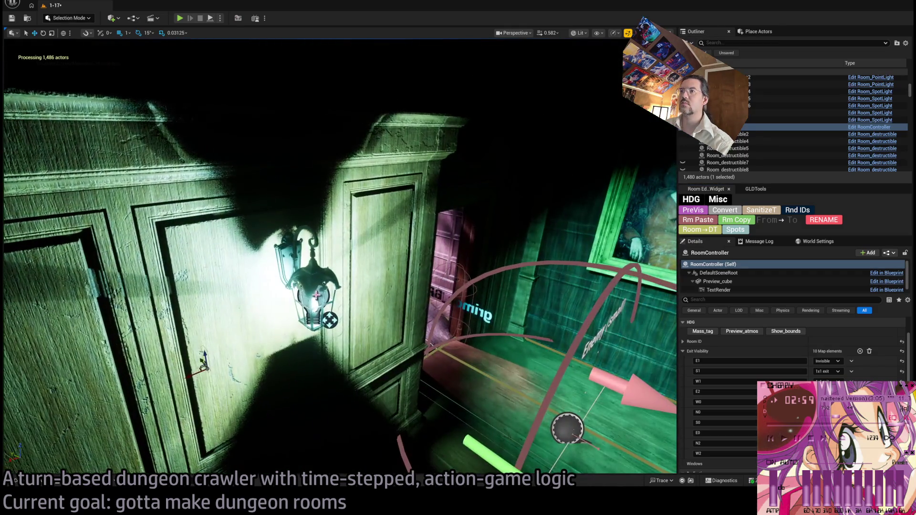
left_click(312, 269)
left_click(312, 270, "ctrl")
scroll(333, 282, "down", 5)
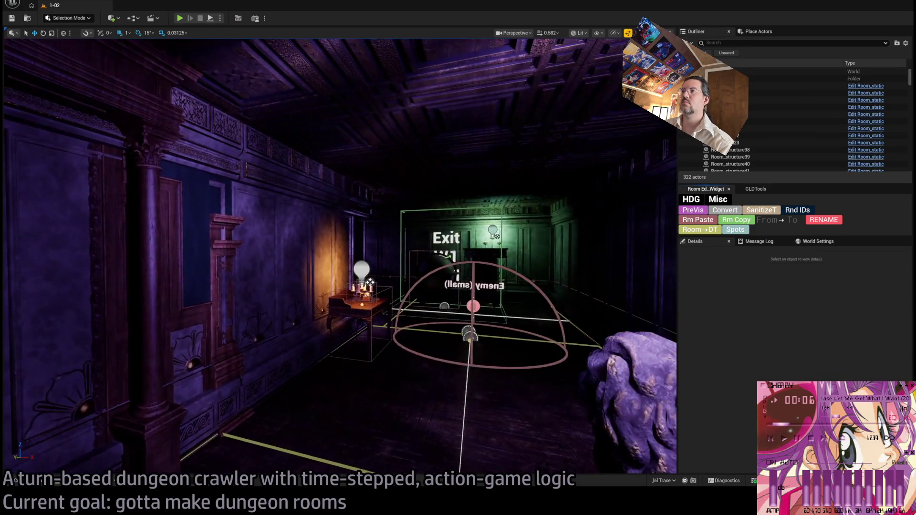
Switch to Unlit view with Alt+3 and frame the wall lamp in the panelled room.
left_click_drag(476, 310, 620, 310)
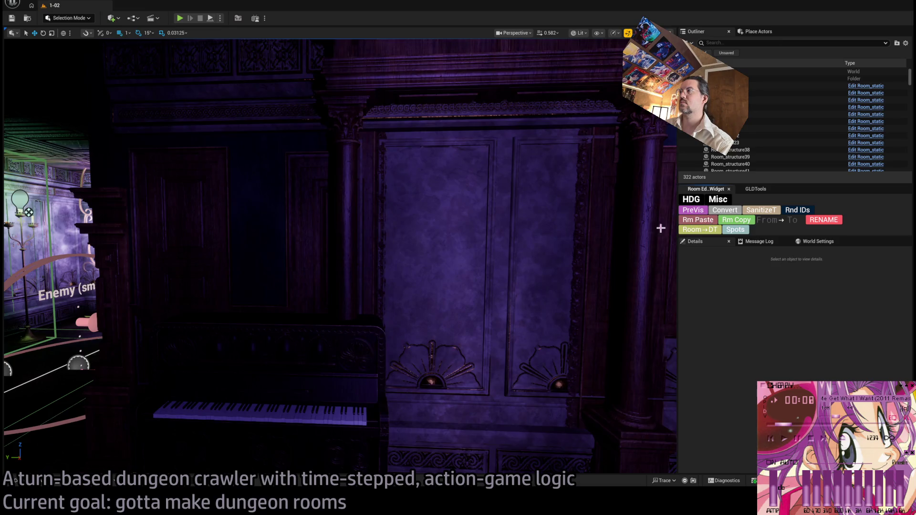
key("l")
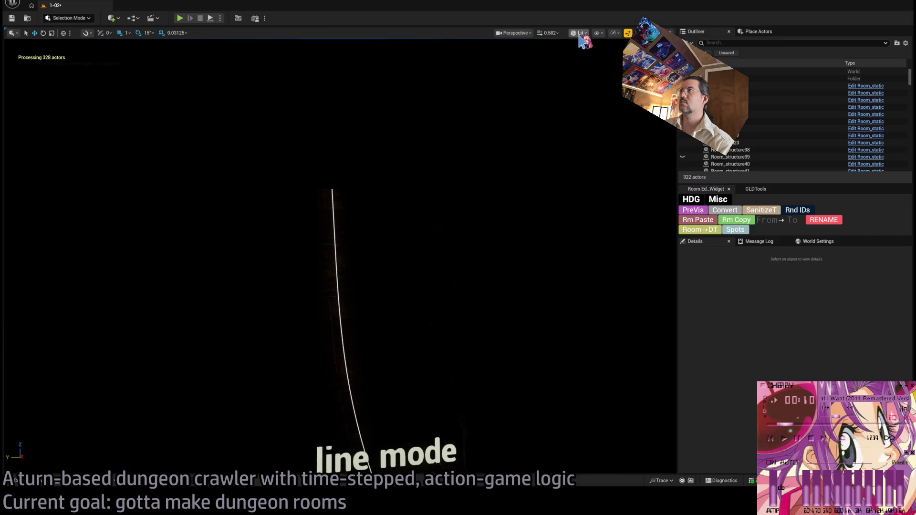
key("alt+3")
mouse_move(599, 77)
left_mouse_down()
mouse_move(429, 301)
mouse_move(477, 324)
mouse_move(406, 305)
mouse_move(406, 229)
mouse_move(410, 343)
mouse_move(424, 325)
mouse_move(424, 286)
mouse_move(419, 315)
mouse_move(430, 320)
left_mouse_up()
left_click(431, 319)
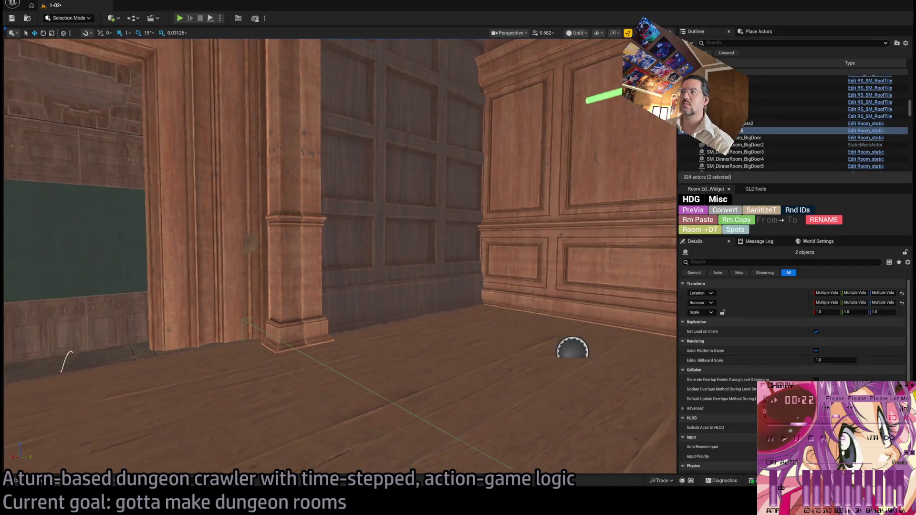
key("f")
left_click_drag(485, 285, 312, 267)
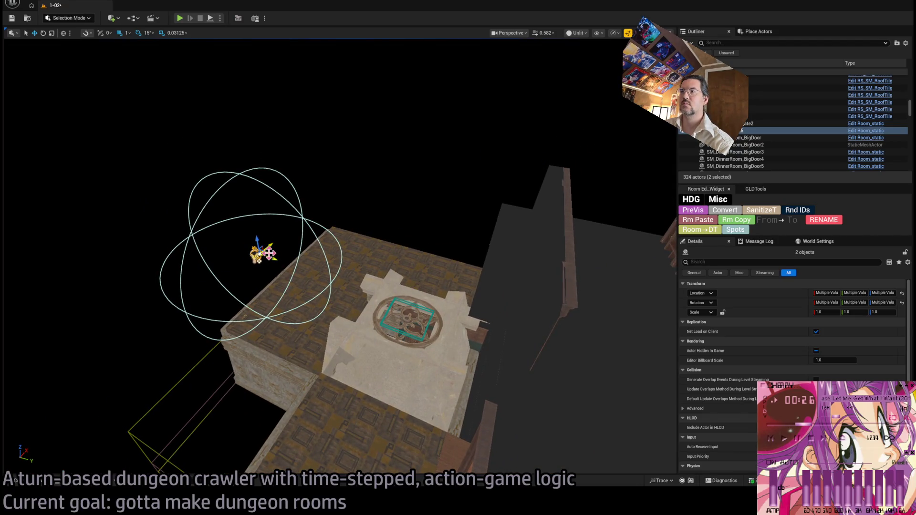
key("f")
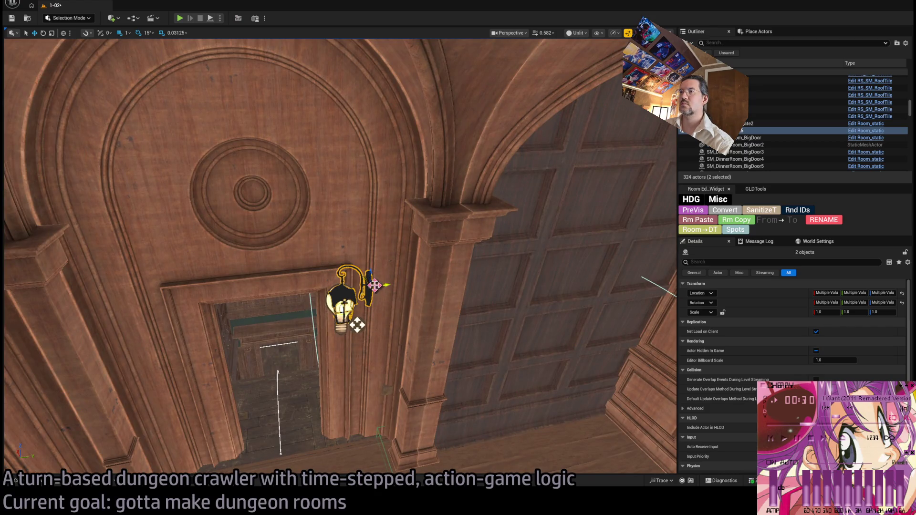
Move the wall lamp off the doorway onto the panelled wall beside Exit S2.
left_click_drag(431, 295, 557, 311)
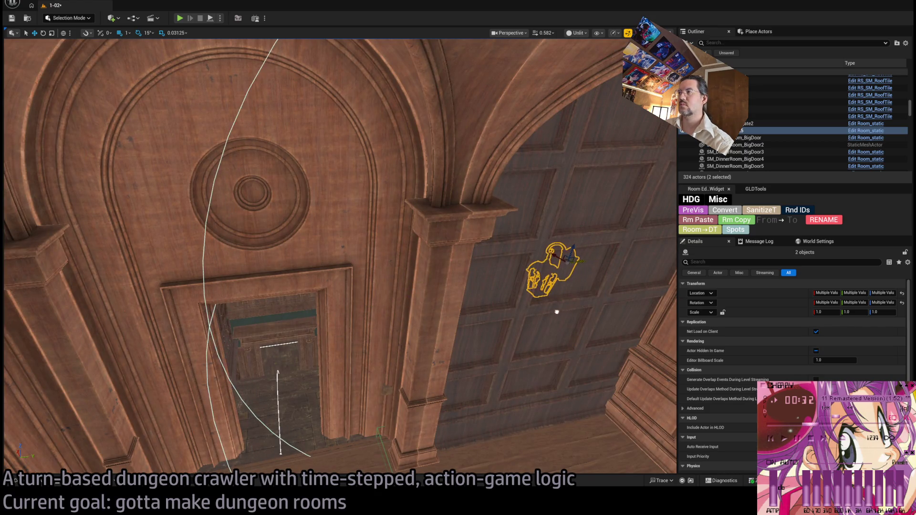
mouse_move(553, 253)
left_mouse_down()
mouse_move(615, 306)
mouse_move(579, 277)
mouse_move(575, 259)
left_mouse_up()
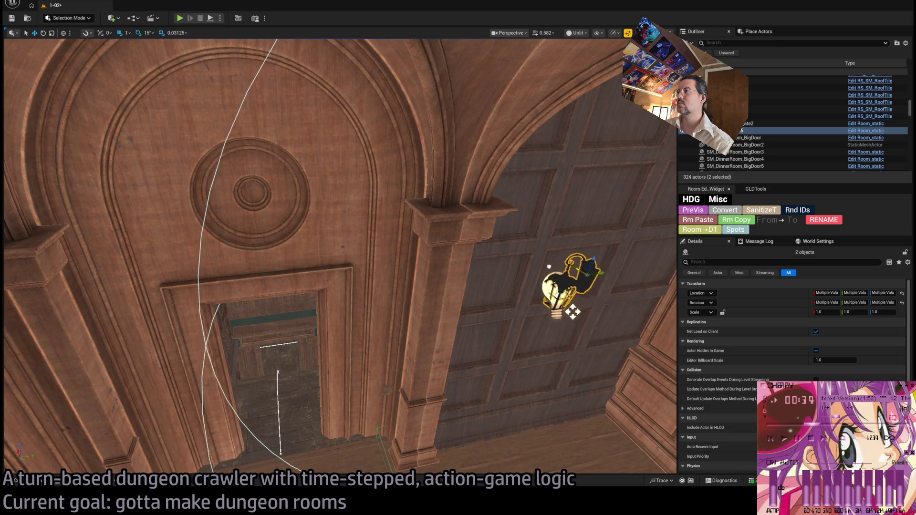
key("f")
mouse_move(494, 316)
left_mouse_down()
mouse_move(554, 310)
mouse_move(562, 267)
mouse_move(572, 286)
mouse_move(505, 286)
mouse_move(500, 267)
mouse_move(499, 307)
left_mouse_up()
Rotate the lamp to a new orientation and check it in Lit and Unlit views.
key("e")
mouse_move(334, 286)
left_mouse_down()
mouse_move(327, 311)
mouse_move(343, 286)
left_mouse_up()
mouse_move(388, 371)
left_mouse_down()
mouse_move(353, 321)
mouse_move(420, 232)
mouse_move(384, 183)
left_mouse_up()
key("f")
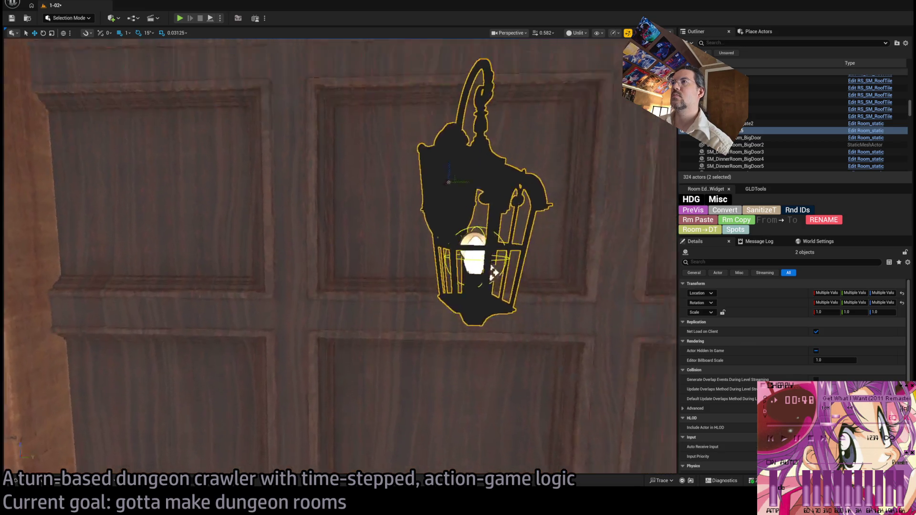
scroll(501, 61, "down", 3)
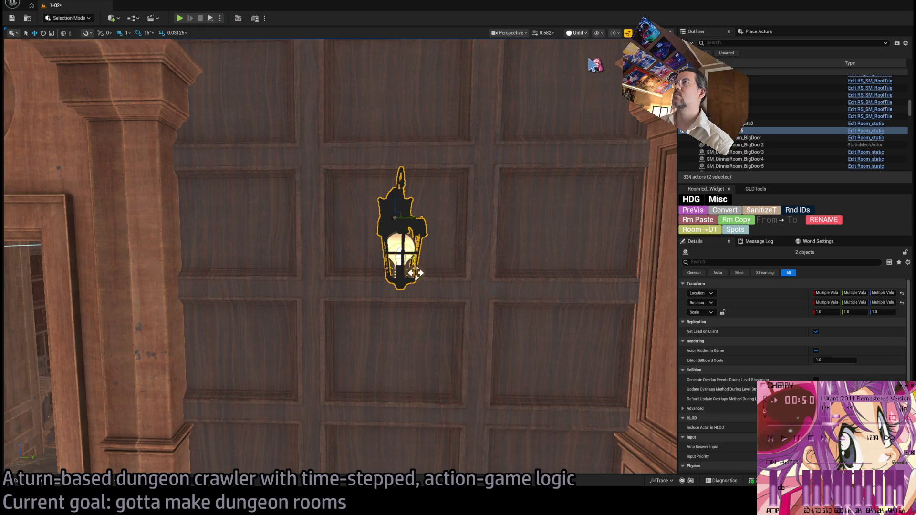
key("alt+4")
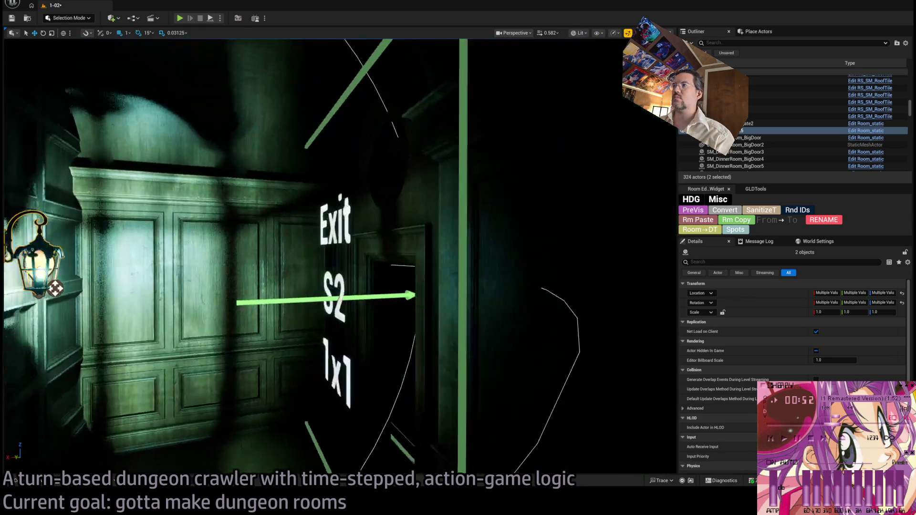
key("alt+3")
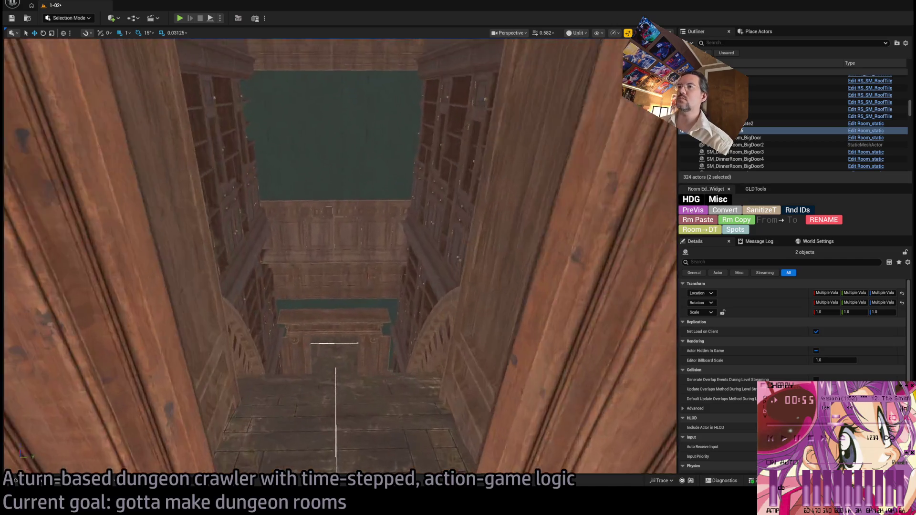
mouse_move(363, 238)
left_mouse_down()
mouse_move(396, 153)
mouse_move(393, 178)
left_mouse_up()
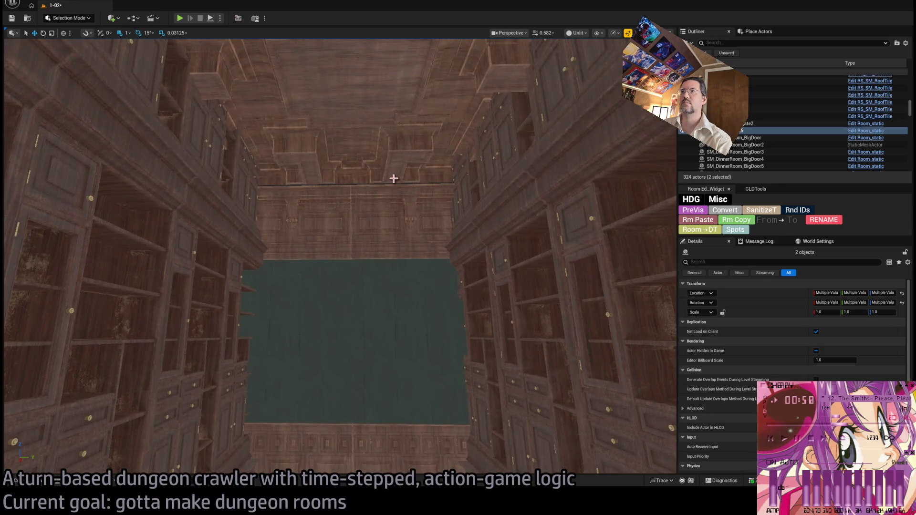
Save the level and place SM_RoofChandelier_01 on the bookshelf room's ceiling.
key("ctrl+s")
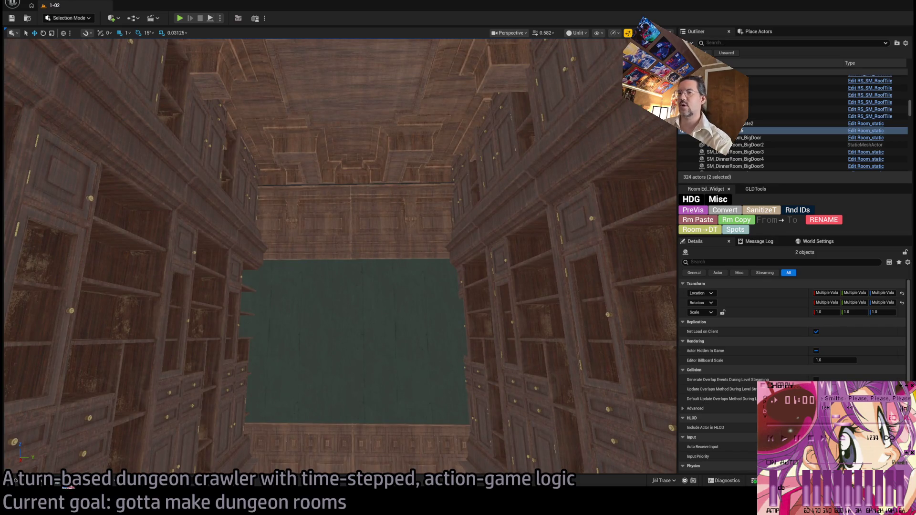
left_click(48, 481)
scroll(295, 391, "down", 1)
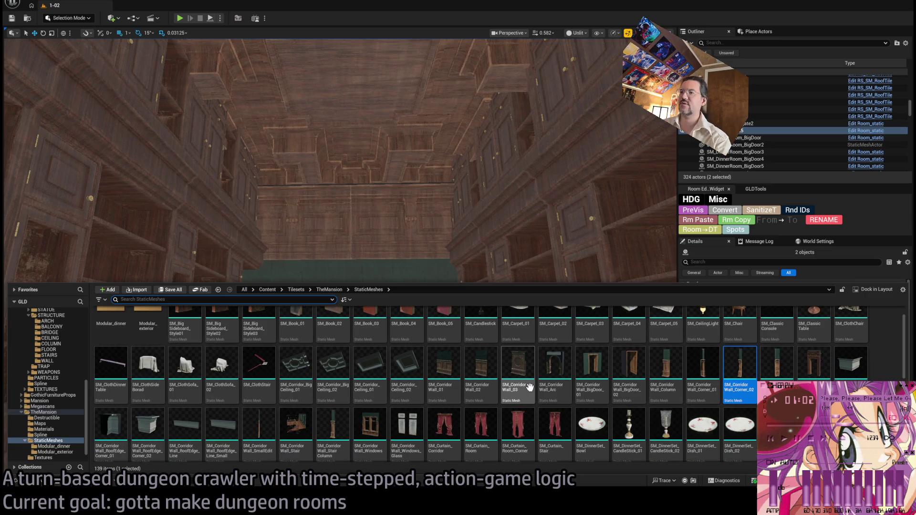
scroll(538, 392, "down", 3)
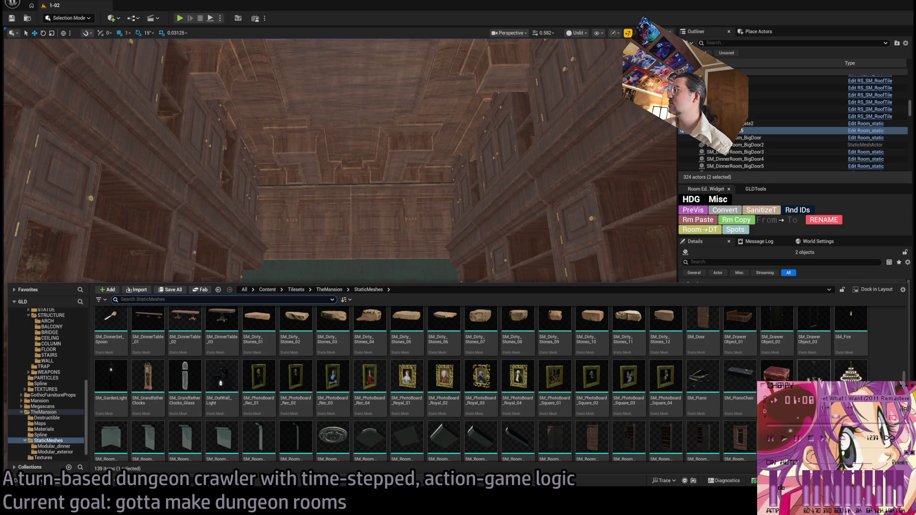
mouse_move(850, 374)
left_mouse_down()
mouse_move(344, 241)
mouse_move(358, 71)
left_mouse_up()
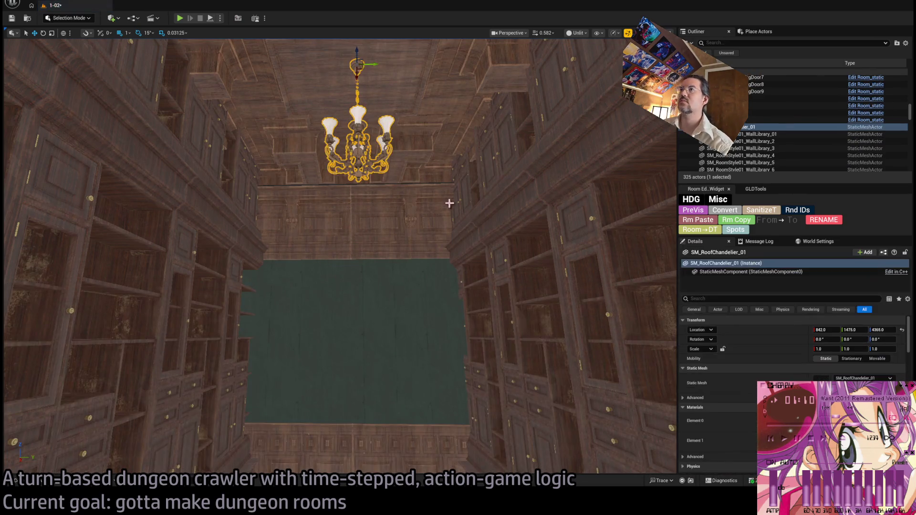
Copy the wall connection's visibility settings with Rm Copy, then select the new chandelier.
left_click(474, 154)
scroll(804, 337, "down", 5)
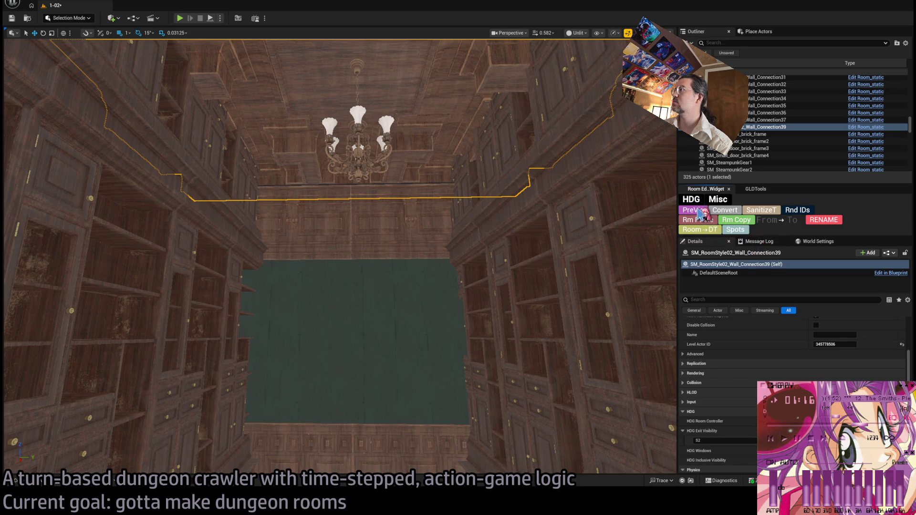
left_click(734, 221)
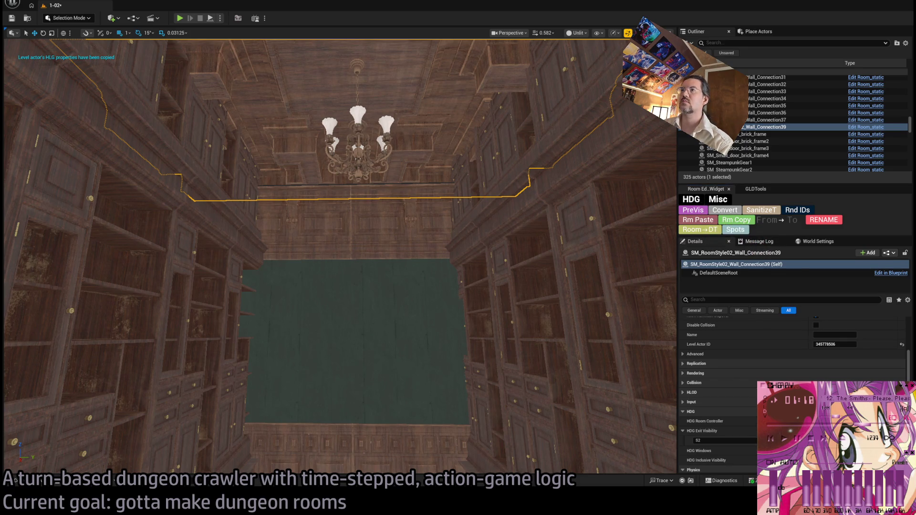
left_click(725, 212)
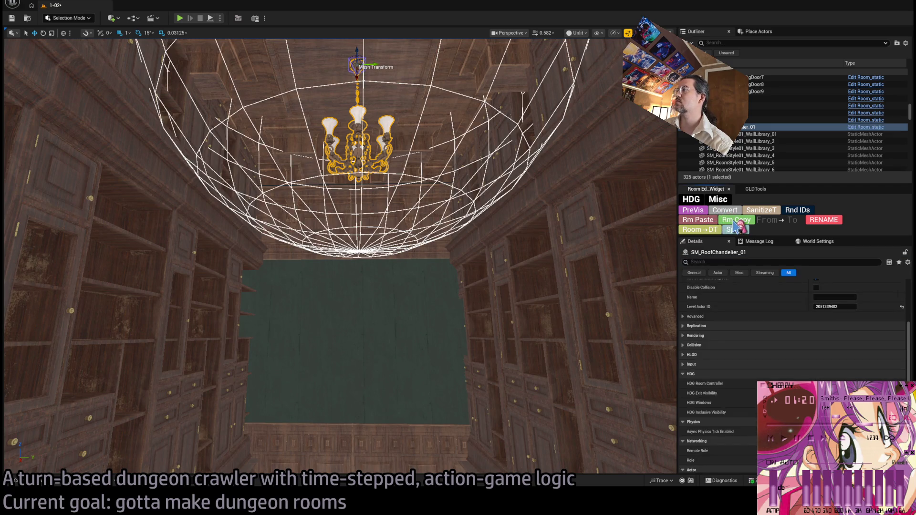
Paste the room's S2 exit visibility onto the chandelier and scale it to 1.8125.
left_click(710, 222)
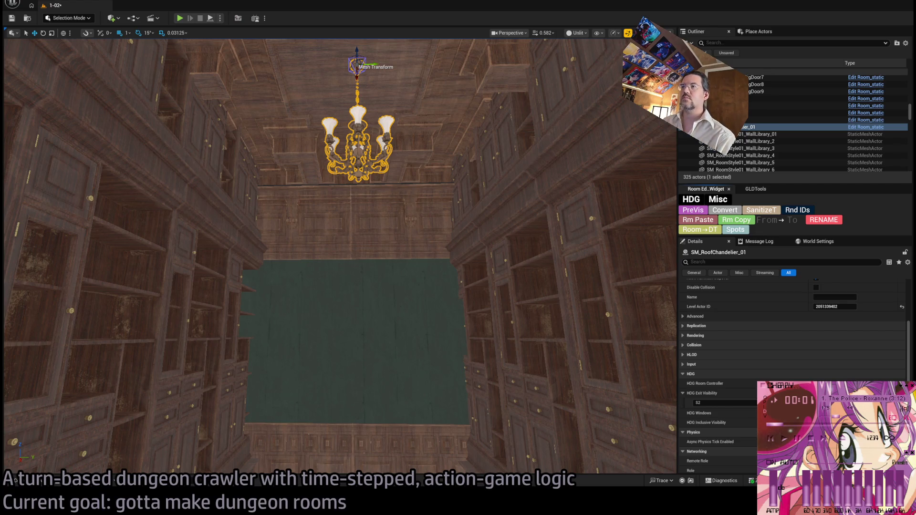
key("a")
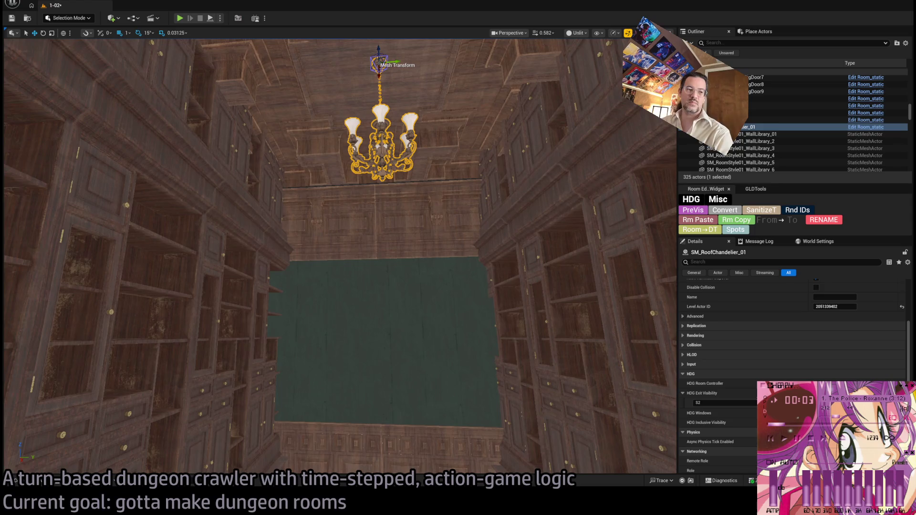
key("e")
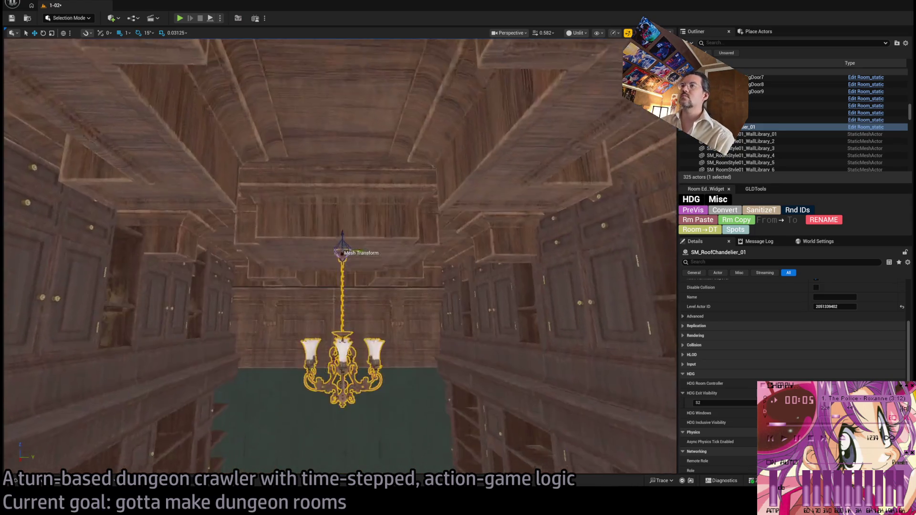
key("s")
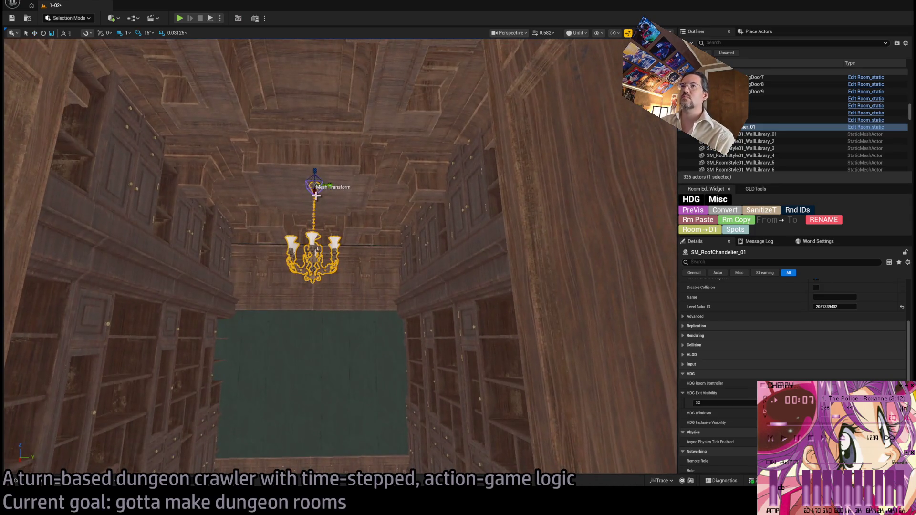
left_click_drag(315, 183, 314, 185)
key("f")
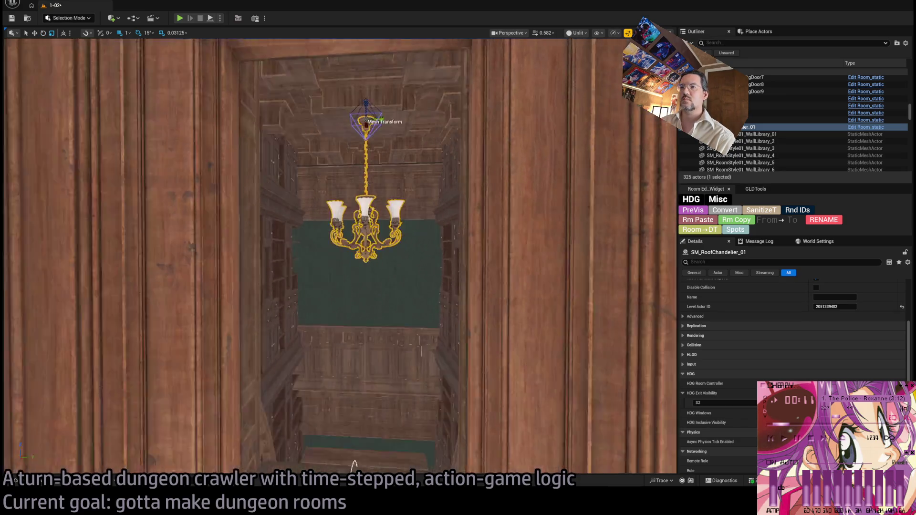
scroll(795, 358, "up", 5)
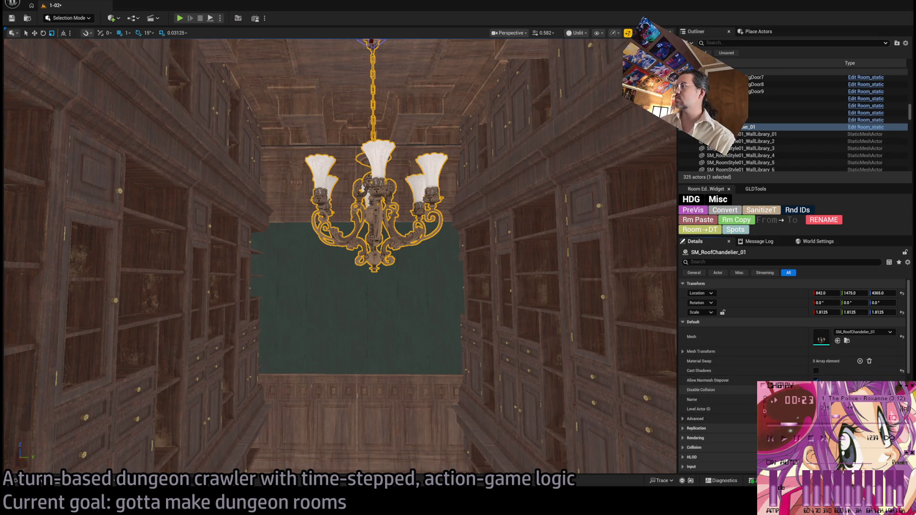
Fly the view through the room and over to level 1-17's arched corridor.
left_click_drag(642, 416, 620, 400)
mouse_move(425, 333)
left_mouse_down()
mouse_move(453, 330)
mouse_move(473, 344)
mouse_move(419, 305)
mouse_move(419, 291)
left_mouse_up()
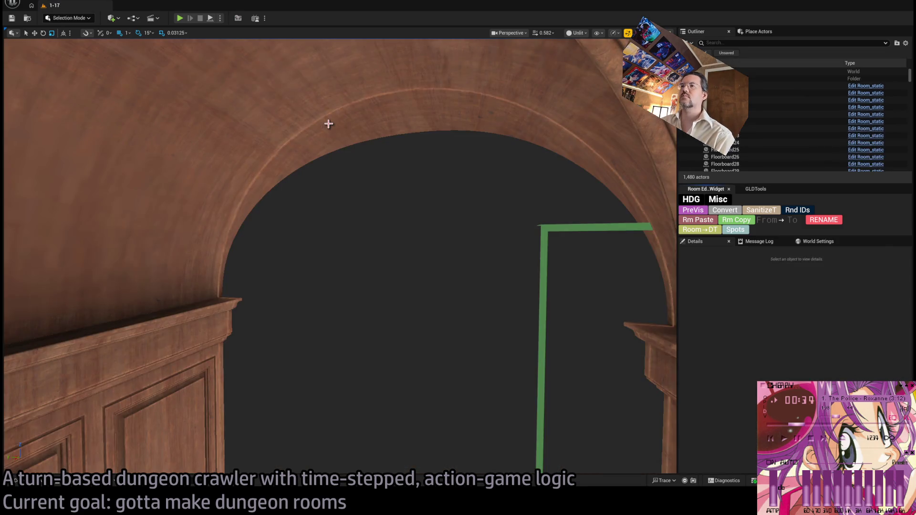
left_click_drag(327, 122, 329, 86)
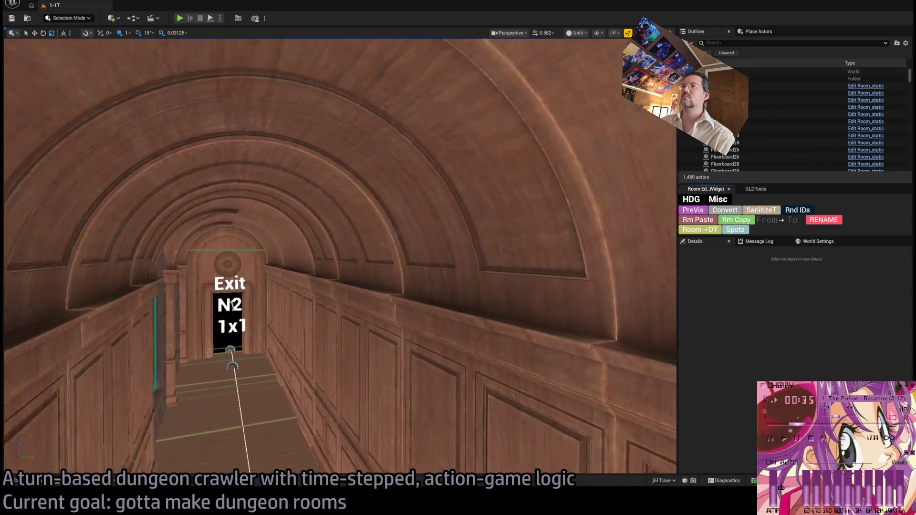
Select level 1-17's Room_PointLight8_down3 and Room_PointLight8_up3 chandelier spot lights for copying.
mouse_move(292, 367)
left_mouse_down()
mouse_move(292, 353)
mouse_move(363, 353)
left_mouse_up()
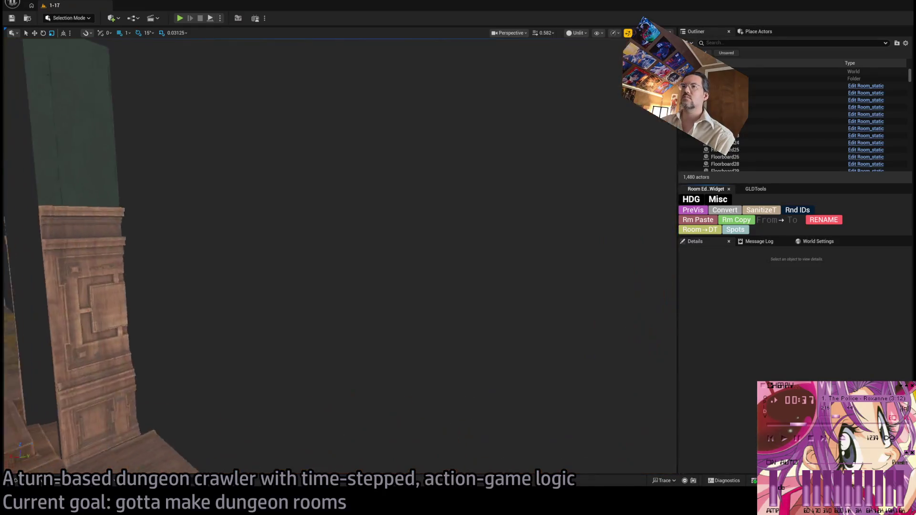
mouse_move(429, 363)
left_mouse_down()
mouse_move(432, 384)
mouse_move(429, 343)
left_mouse_up()
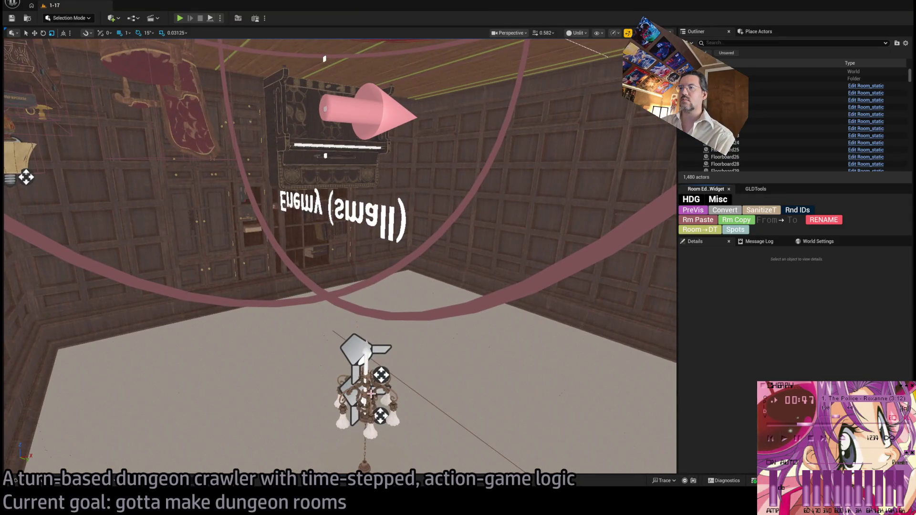
left_click(361, 363)
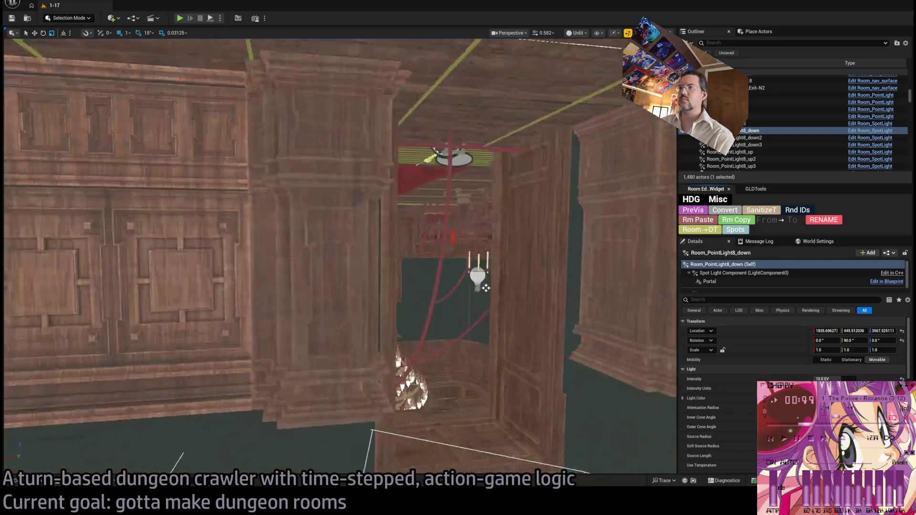
key("f")
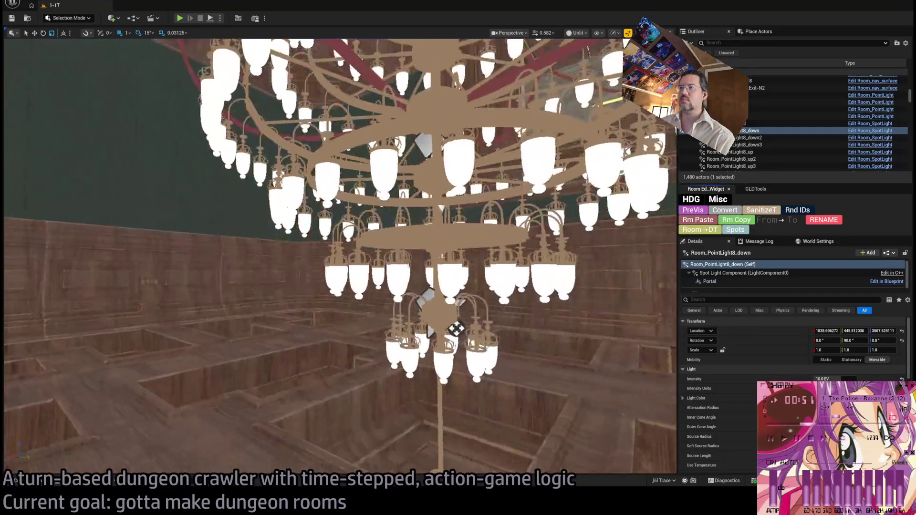
left_click(455, 327)
key("f")
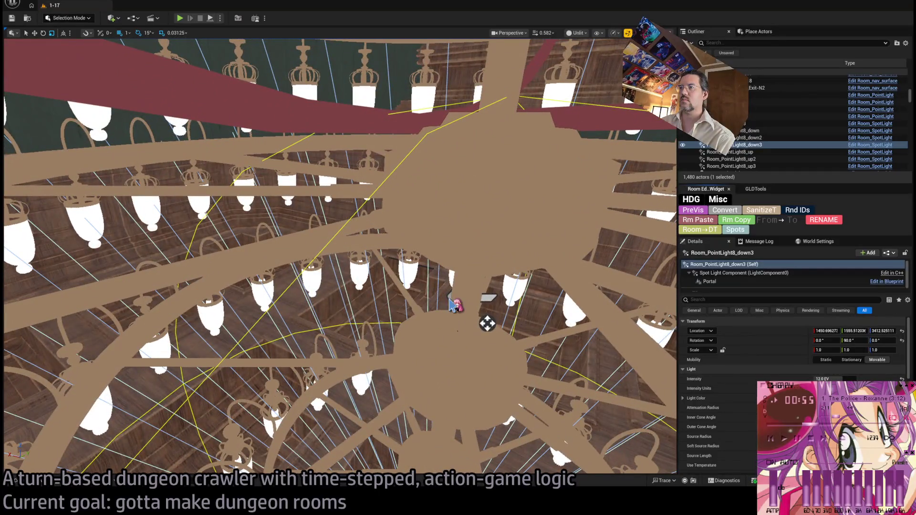
left_click(452, 303, "ctrl")
key("f")
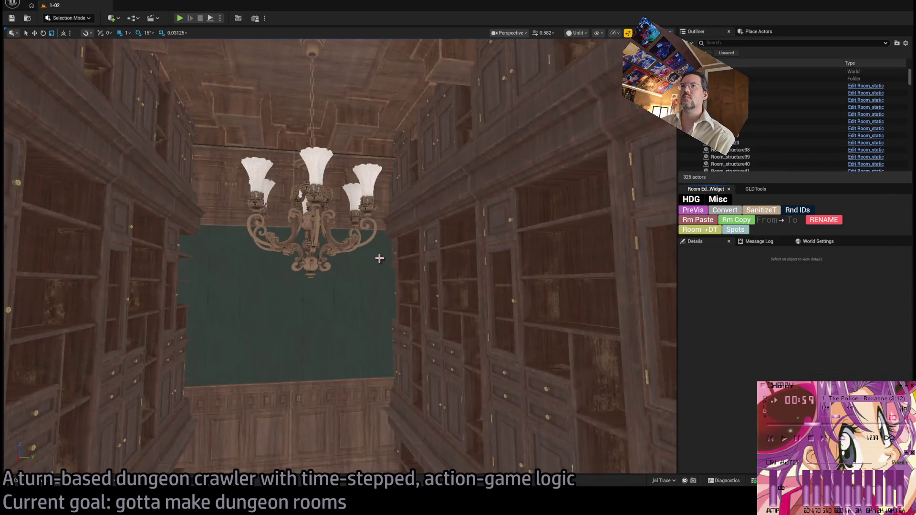
Paste the two spot lights into level 1-02 and drop them toward the lower opening.
key("f")
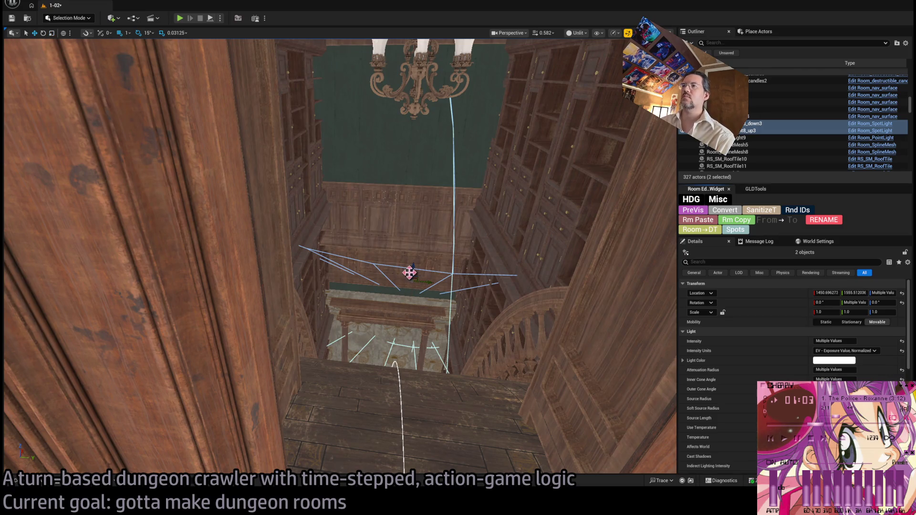
left_click_drag(410, 272, 427, 350)
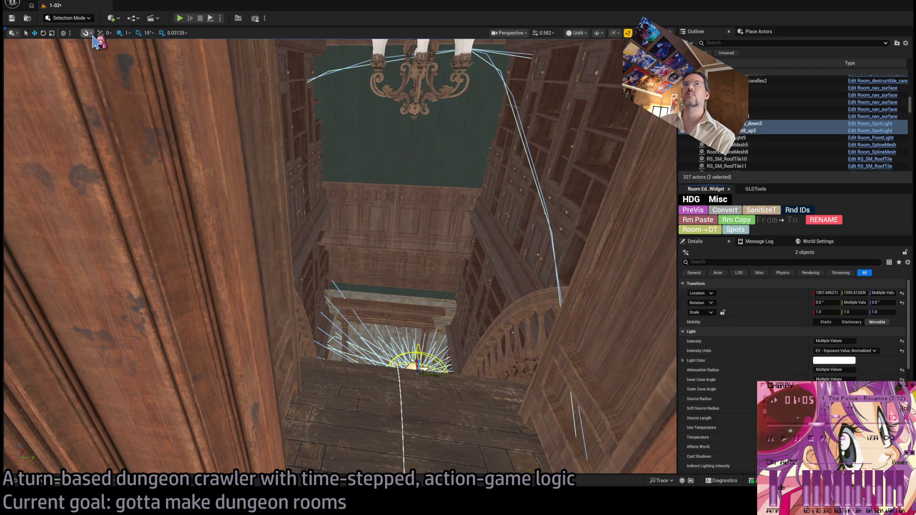
key("ctrl+z")
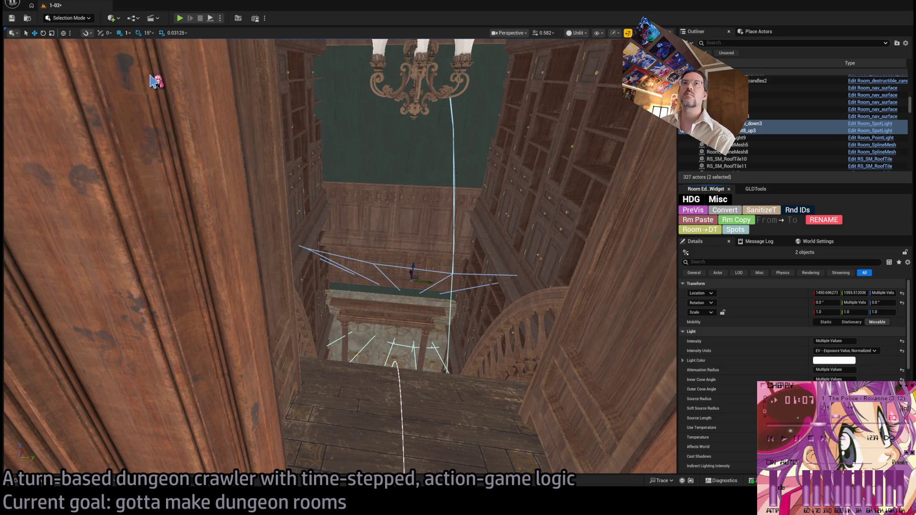
left_click_drag(409, 273, 413, 354)
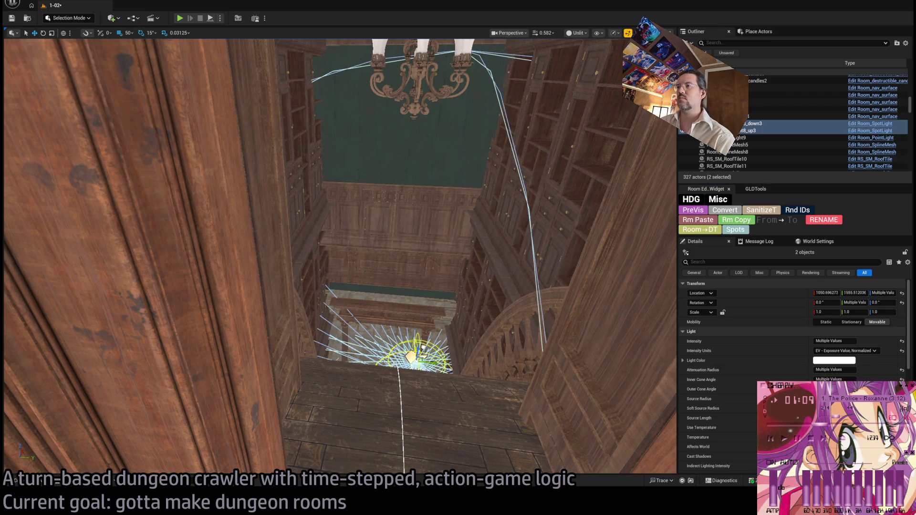
key("f")
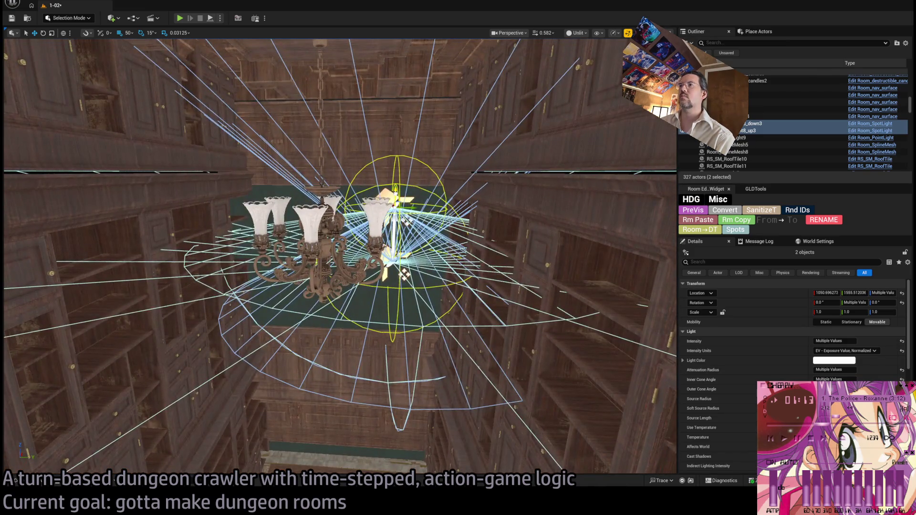
scroll(340, 256, "up", 1)
Position both spot lights at the chandelier's centre, around X 840.7, Y 1475.5.
left_click_drag(405, 243, 349, 239)
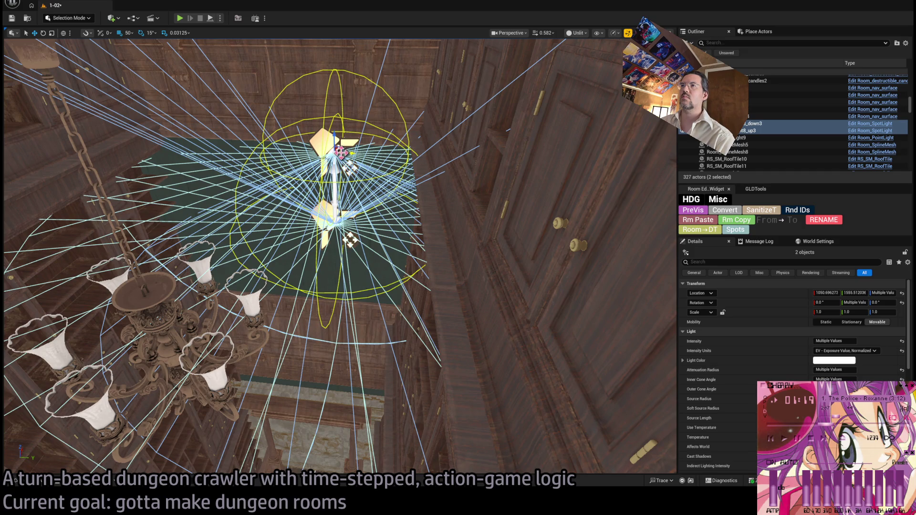
mouse_move(349, 240)
left_mouse_down()
mouse_move(267, 235)
mouse_move(307, 237)
left_mouse_up()
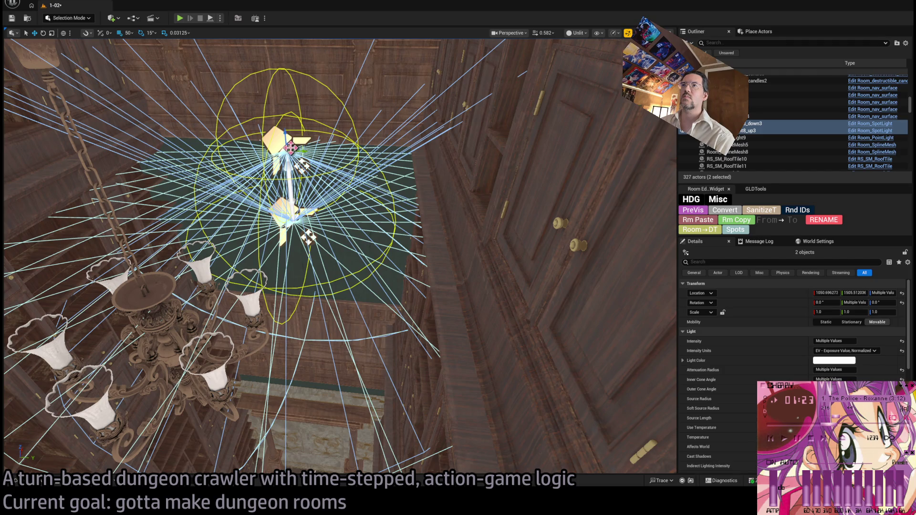
mouse_move(290, 148)
left_mouse_down()
mouse_move(133, 327)
mouse_move(307, 184)
mouse_move(255, 133)
left_mouse_up()
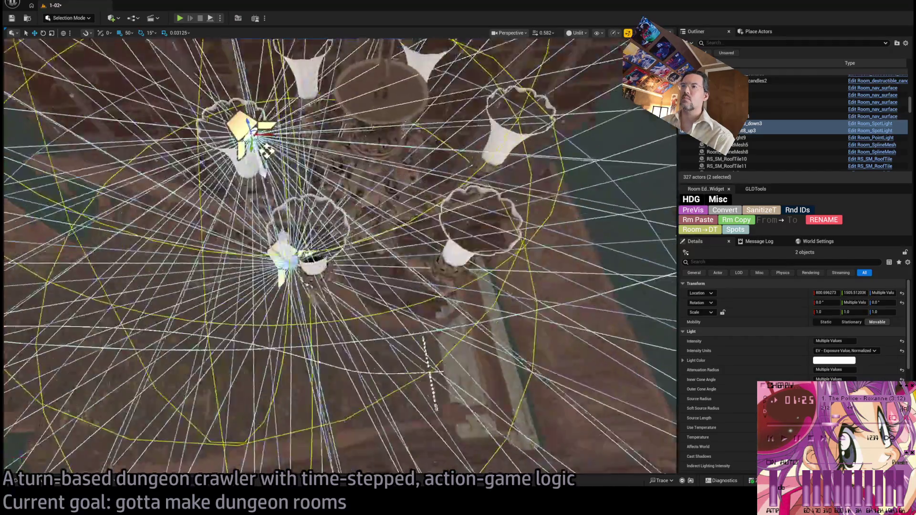
scroll(523, 51, "down", 5)
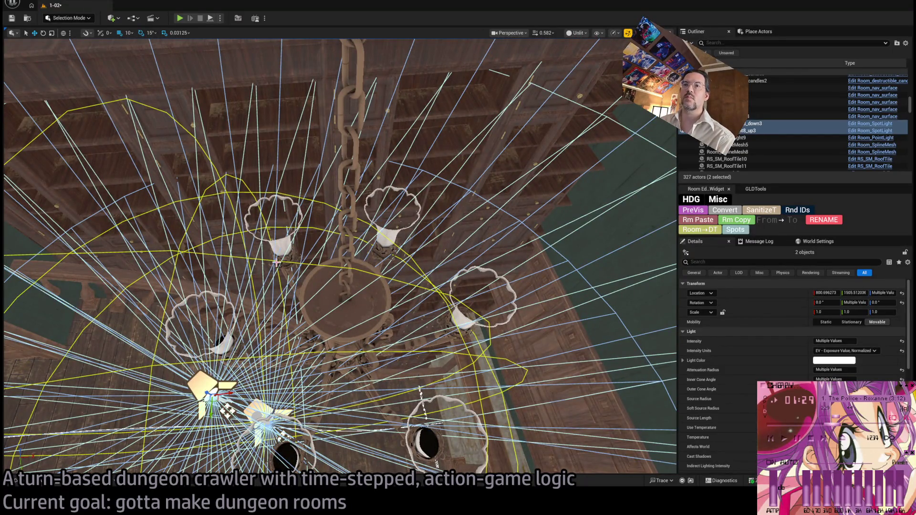
left_click_drag(277, 262, 199, 394)
mouse_move(226, 349)
left_mouse_down()
mouse_move(337, 262)
mouse_move(341, 239)
mouse_move(327, 271)
mouse_move(456, 112)
left_mouse_up()
scroll(340, 258, "down", 5)
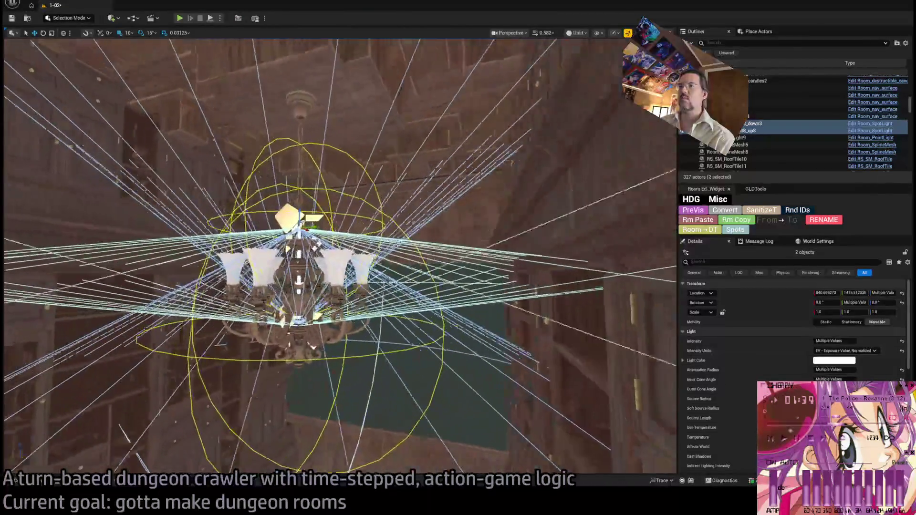
mouse_move(340, 258)
left_mouse_down()
mouse_move(353, 238)
mouse_move(348, 210)
mouse_move(362, 261)
left_mouse_up()
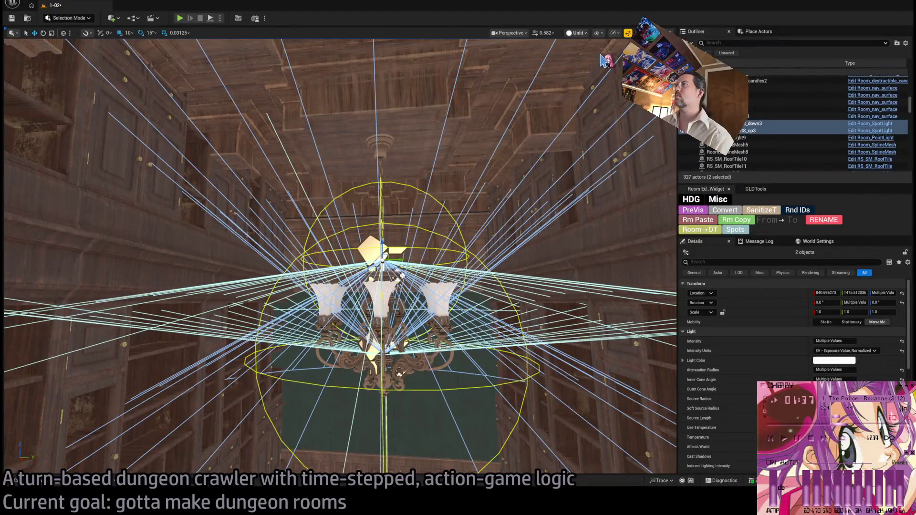
Switch to Lit view and lower Room_PointLight8_up3 onto the chandelier.
key("alt+4")
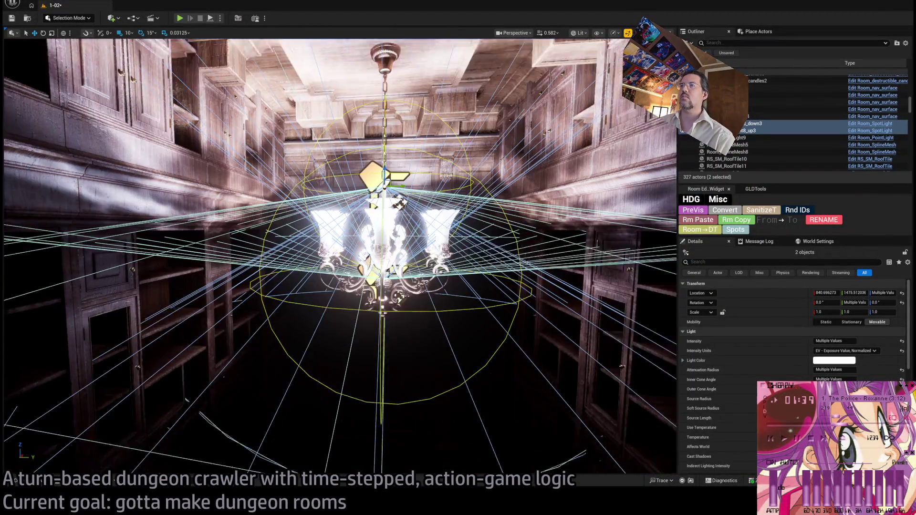
left_click_drag(186, 399, 373, 229)
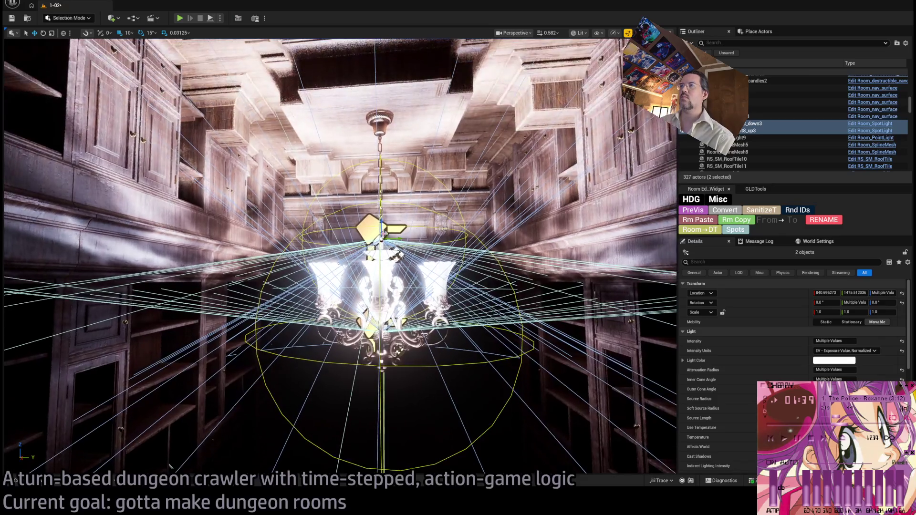
left_click(372, 225)
left_click_drag(170, 466, 175, 453)
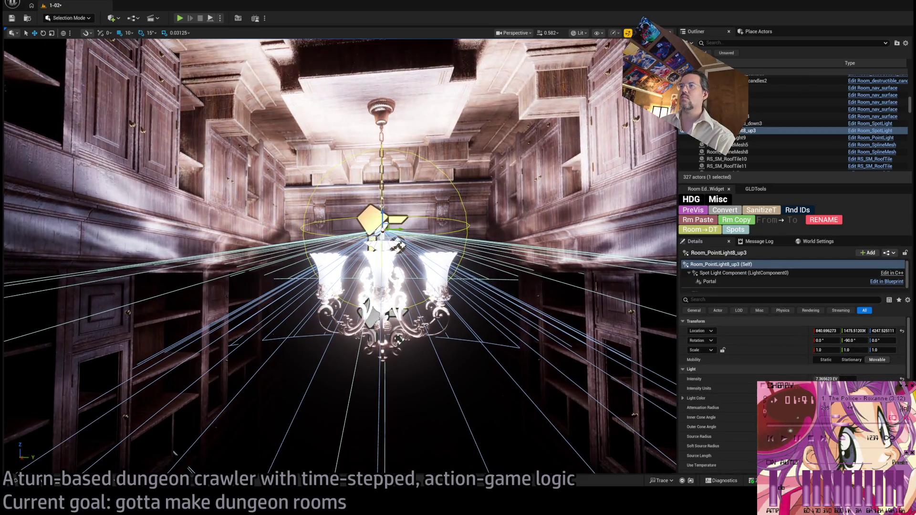
left_click_drag(380, 211, 398, 389)
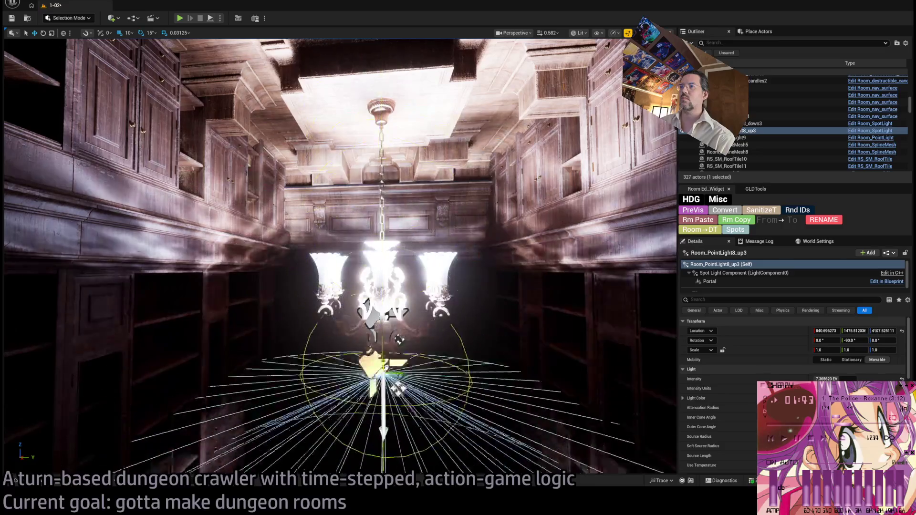
mouse_move(396, 191)
left_mouse_down()
mouse_move(381, 226)
mouse_move(384, 288)
left_mouse_up()
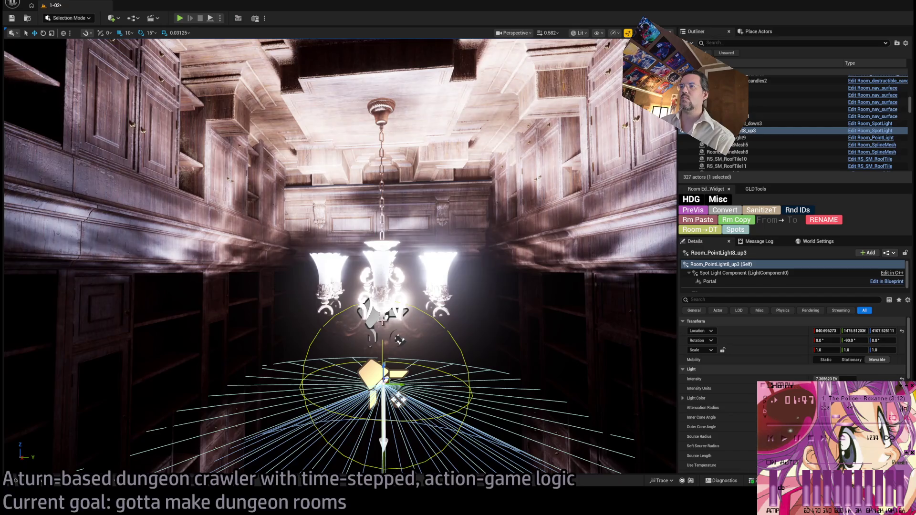
Select and frame the downward chandelier spot light, checking it against the Exit S2 corridor.
left_click(398, 400)
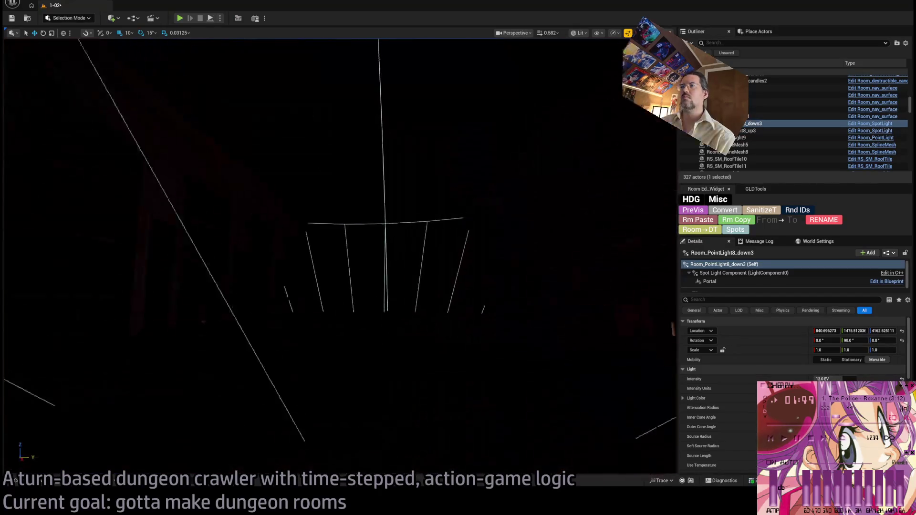
key("f")
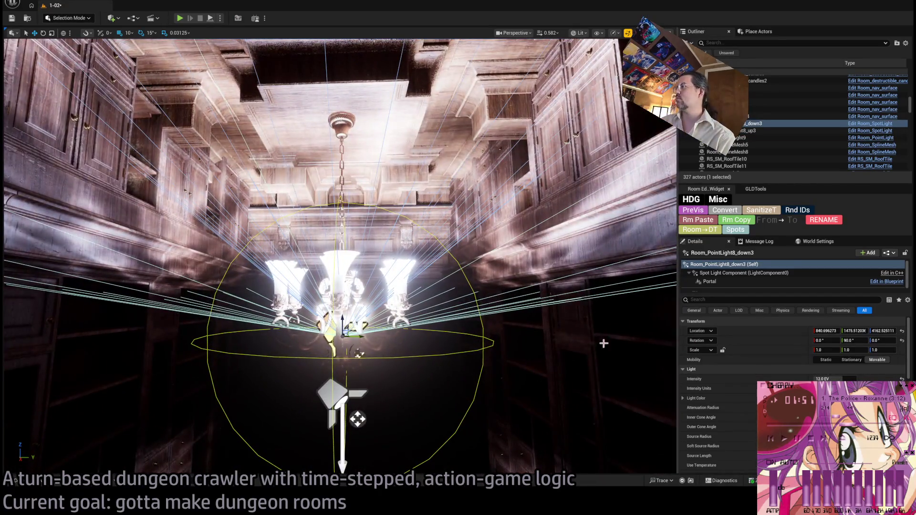
mouse_move(603, 343)
left_mouse_down()
mouse_move(549, 329)
mouse_move(420, 334)
left_mouse_up()
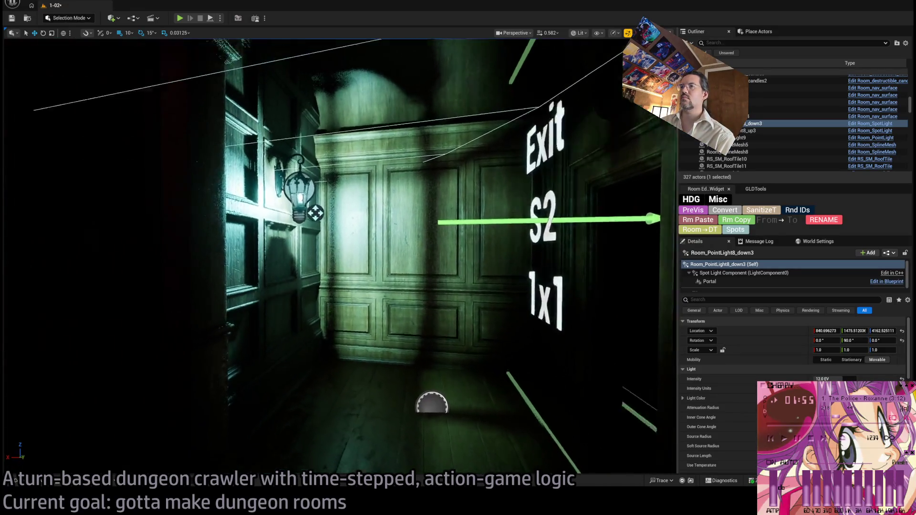
key("f")
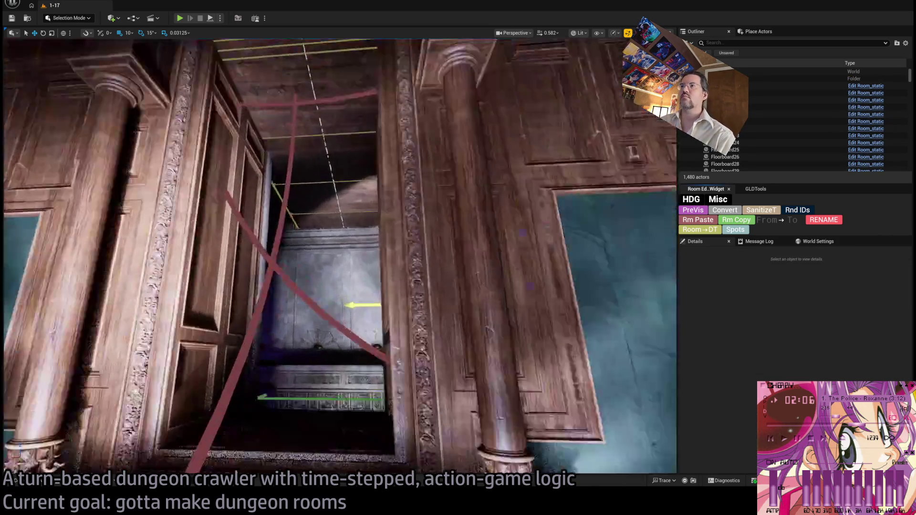
Fly to level 1-17's purple chandelier and select the spot light beside it.
left_click_drag(399, 297, 369, 296)
left_click_drag(409, 274, 409, 275)
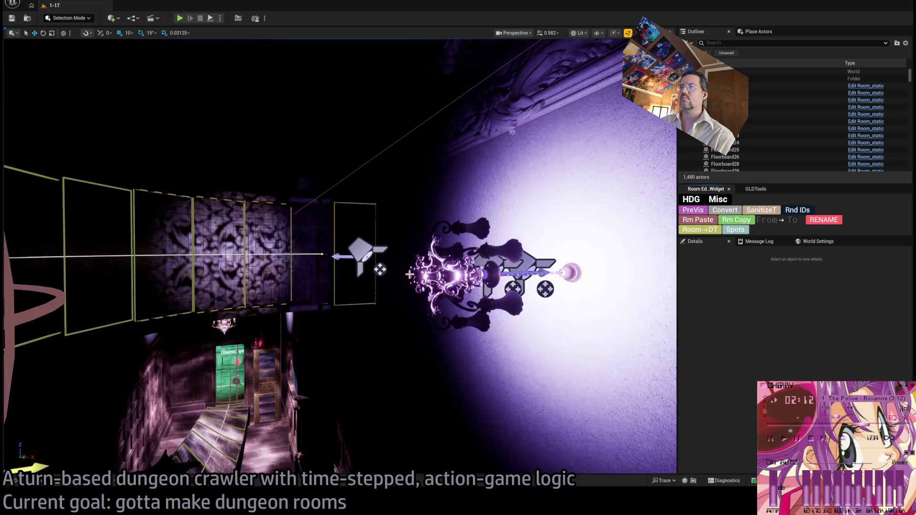
left_click(522, 270)
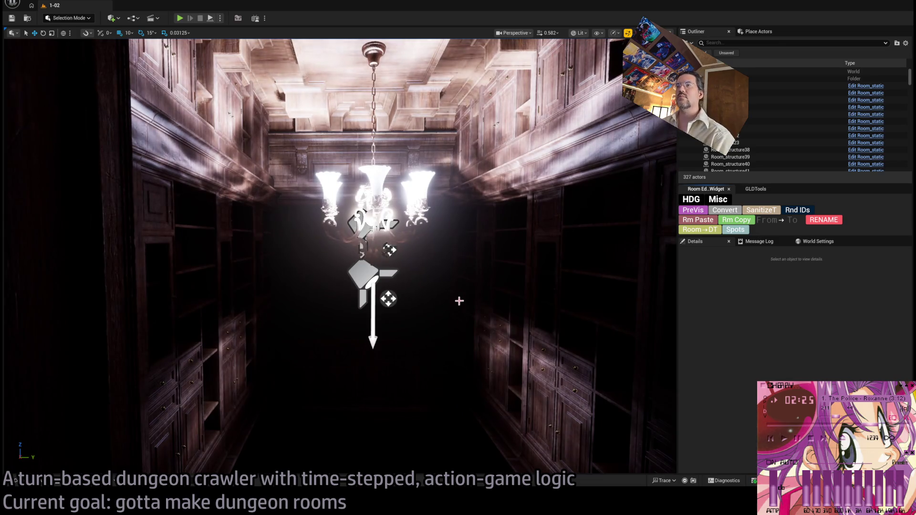
Switch between the chandelier's up3 and down3 spot lights while viewing the chandelier.
left_click(363, 274)
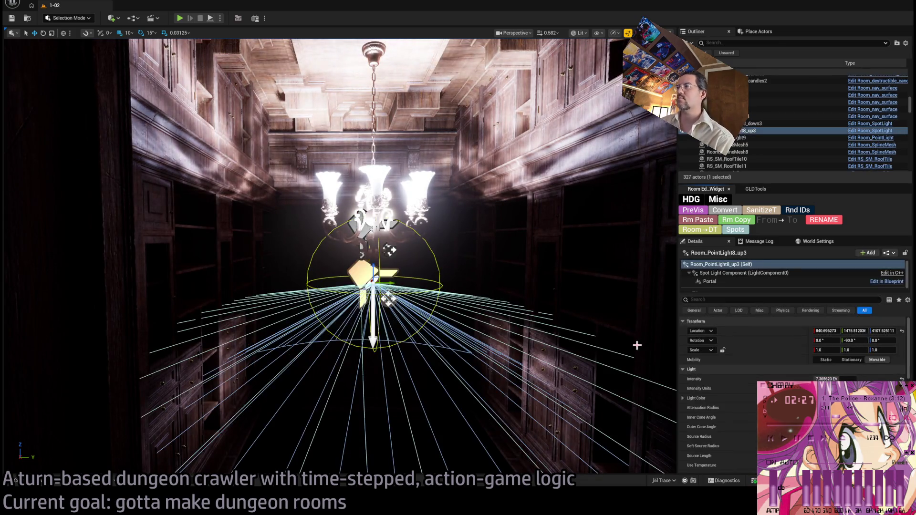
left_click(365, 223)
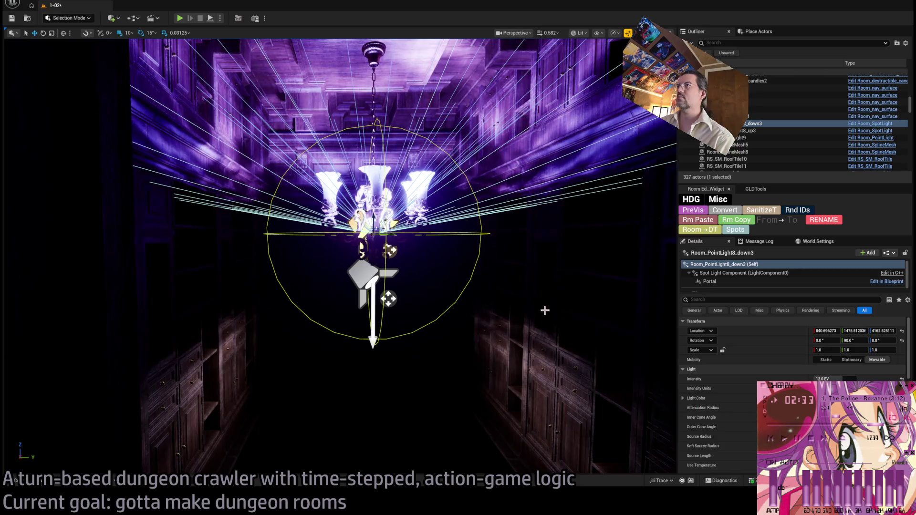
mouse_move(545, 310)
left_mouse_down()
mouse_move(529, 291)
mouse_move(515, 310)
left_mouse_up()
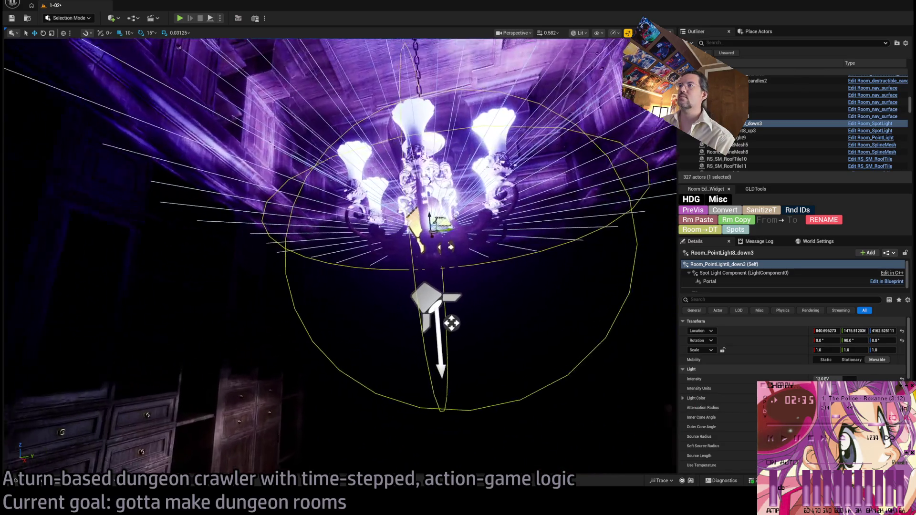
key("ctrl+z")
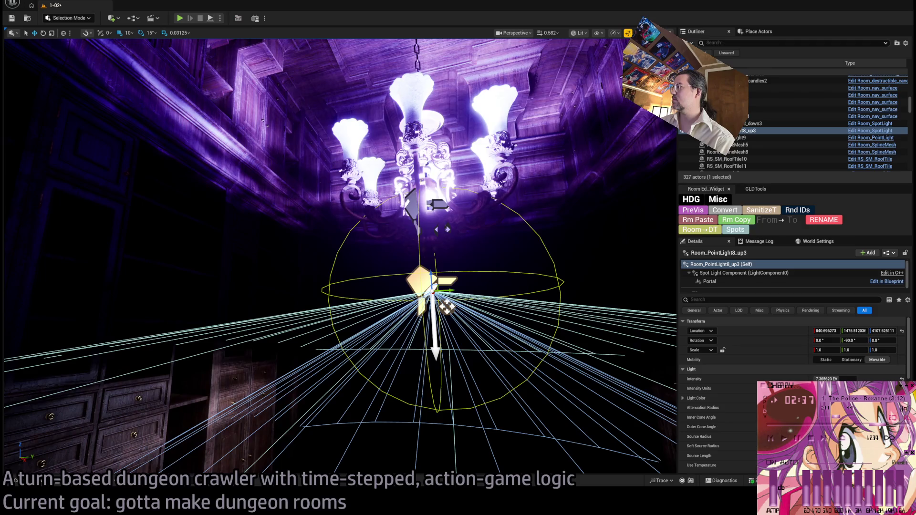
left_click_drag(334, 238, 334, 200)
scroll(791, 382, "down", 2)
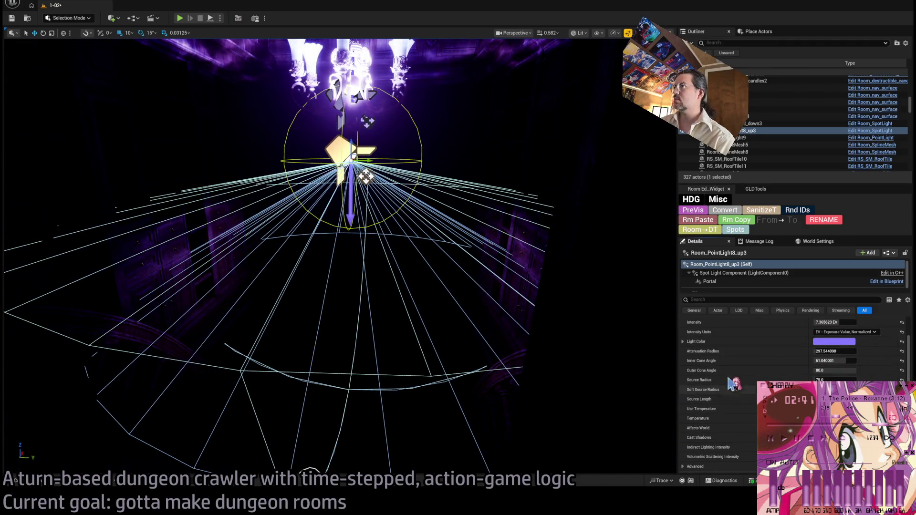
left_click_drag(334, 286, 333, 229)
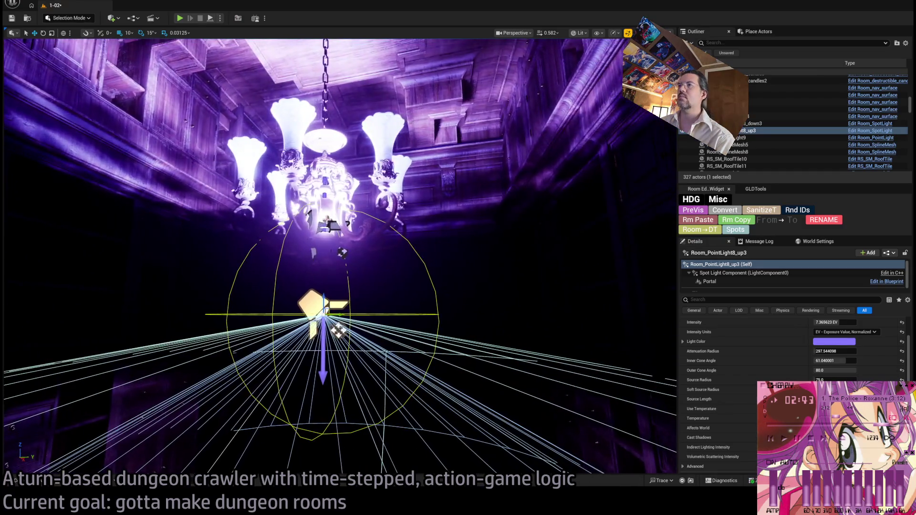
key("ctrl+y")
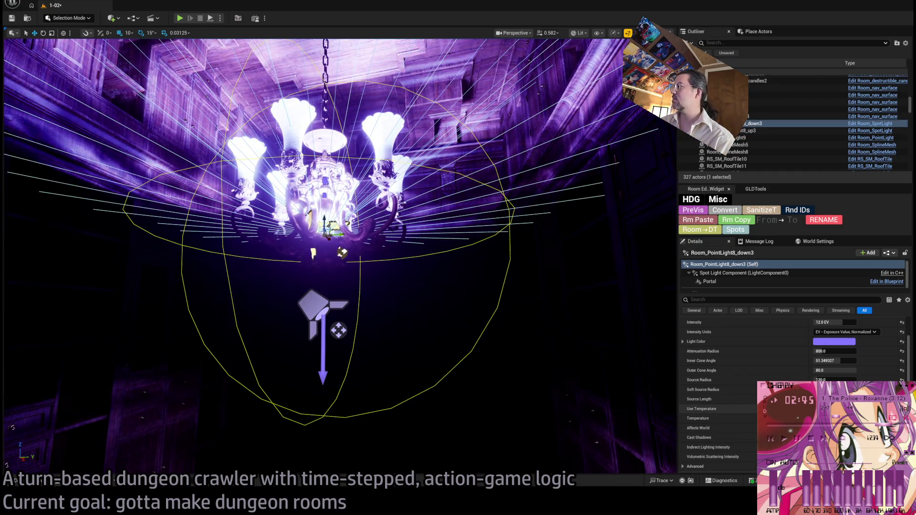
mouse_move(523, 329)
left_mouse_down()
mouse_move(491, 388)
mouse_move(496, 374)
mouse_move(501, 367)
mouse_move(500, 396)
left_mouse_up()
Give Room_PointLight8_up3 attenuation radius 1601.38, inner cone 18.06° and outer cone 59.78°.
double_click(749, 130)
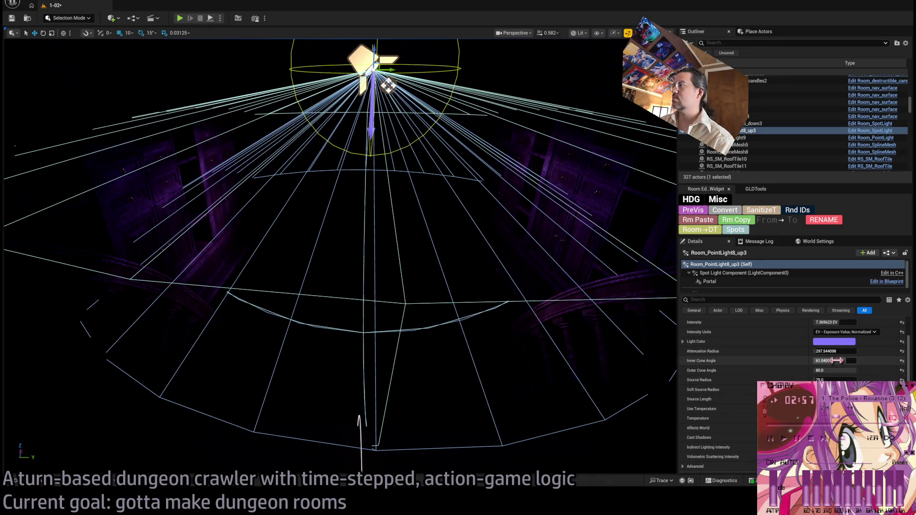
mouse_move(834, 351)
left_mouse_down()
mouse_move(873, 351)
mouse_move(823, 351)
mouse_move(844, 352)
mouse_move(817, 361)
mouse_move(831, 370)
mouse_move(821, 370)
left_mouse_up()
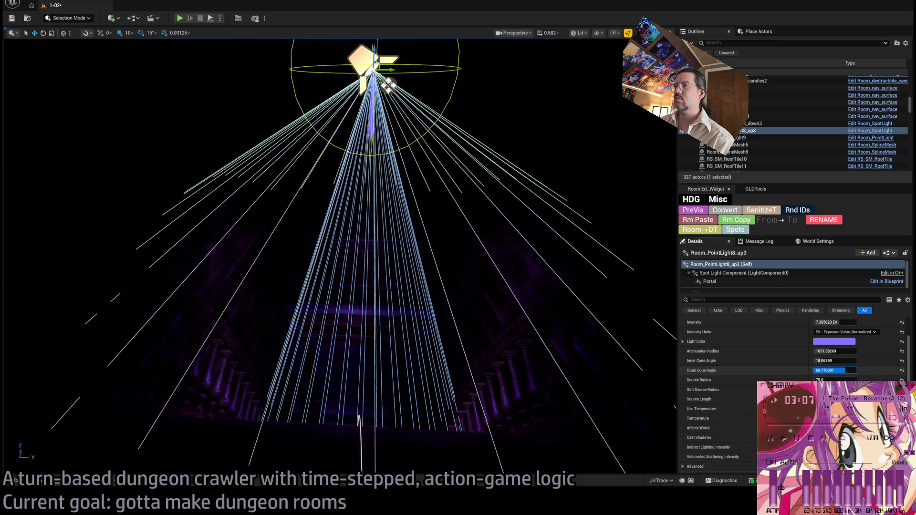
left_click_drag(634, 343, 564, 276)
key("f")
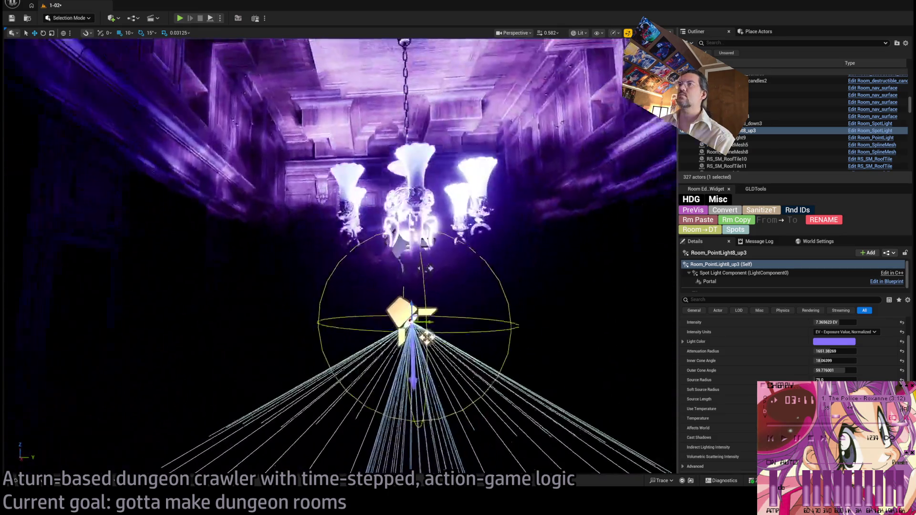
mouse_move(499, 216)
left_mouse_down()
mouse_move(491, 202)
mouse_move(393, 285)
mouse_move(429, 267)
left_mouse_up()
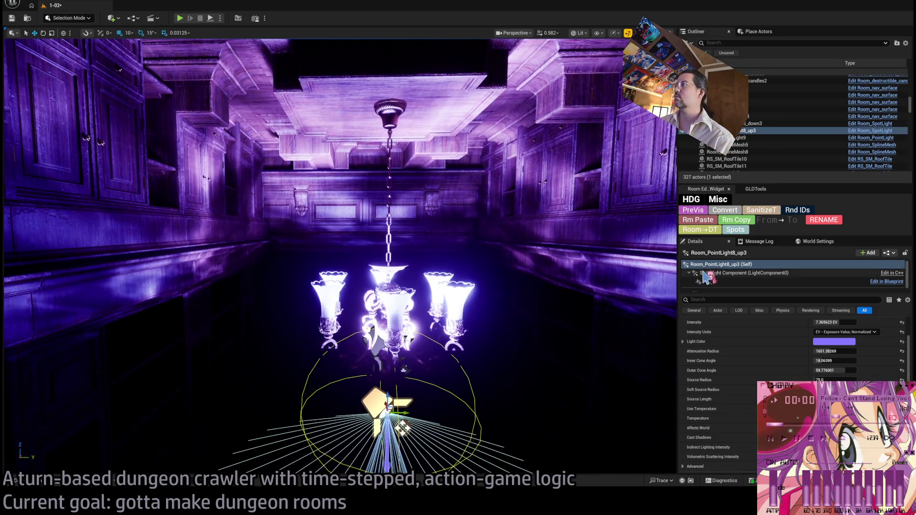
Select the chandelier with its two spot lights and frame them.
left_click(640, 215)
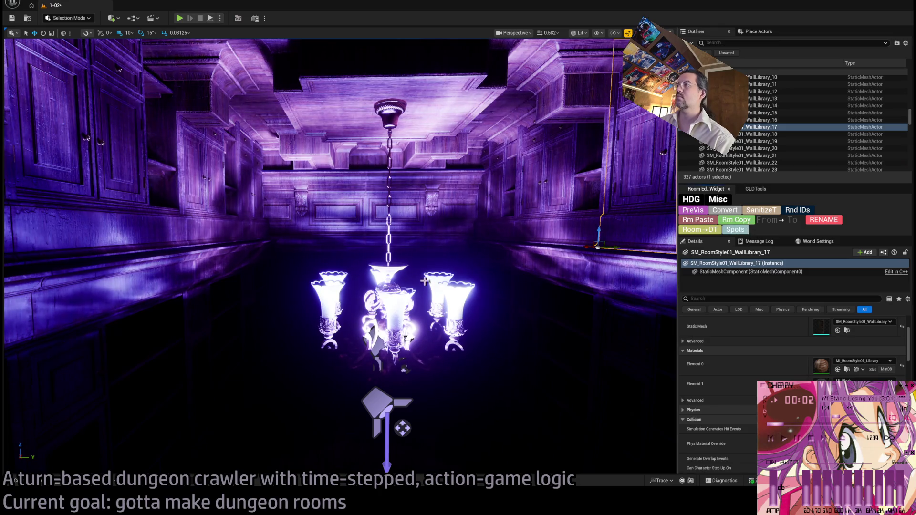
left_click(395, 313)
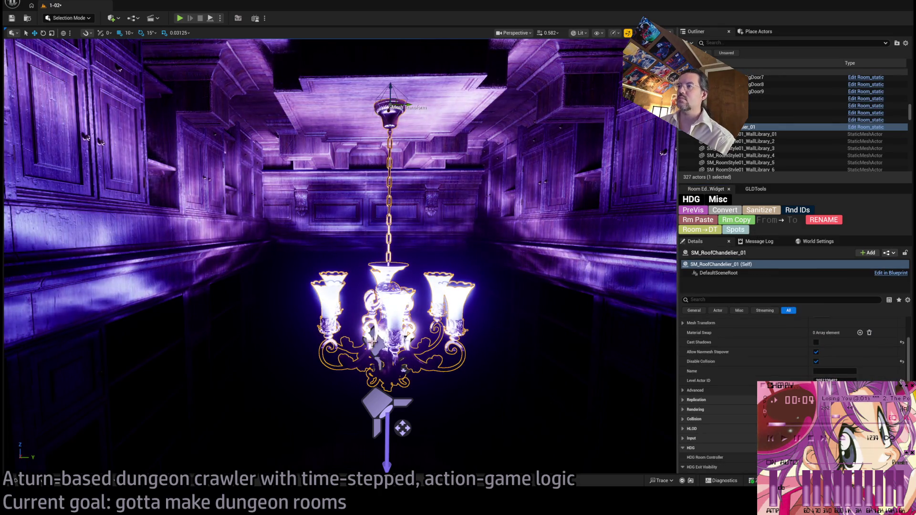
left_click(377, 408, "ctrl")
left_click(378, 408, "ctrl")
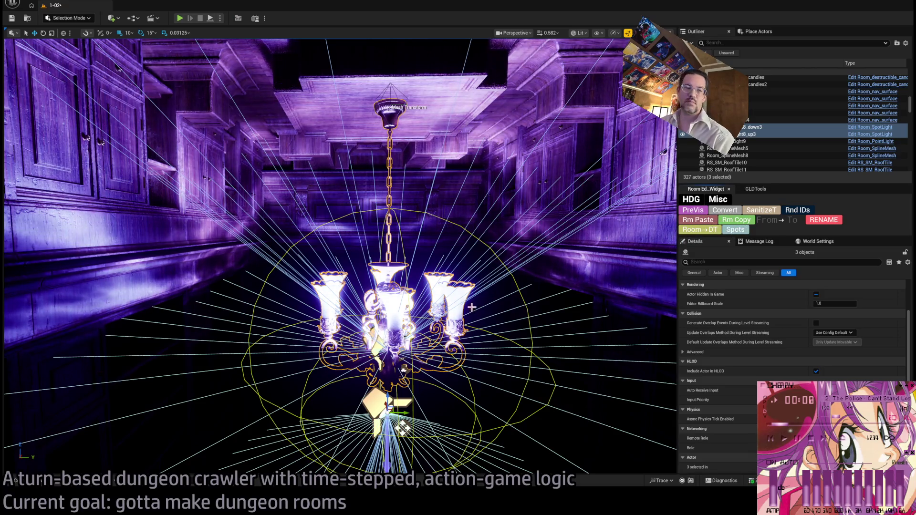
key("f")
Select Spawn_marker in the neighbouring lit room and start Play In Editor.
scroll(340, 258, "down", 10)
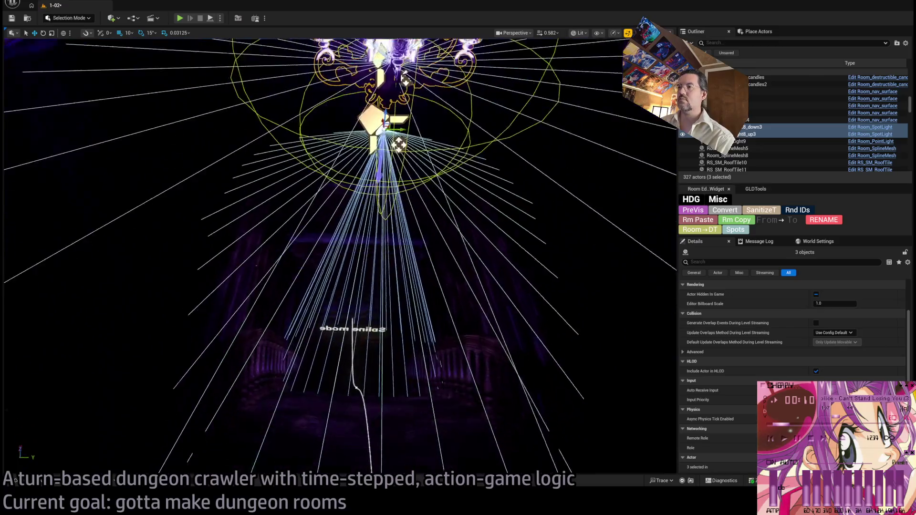
mouse_move(339, 257)
left_mouse_down()
mouse_move(367, 243)
mouse_move(315, 258)
mouse_move(468, 389)
mouse_move(52, 244)
left_mouse_up()
left_click(472, 390)
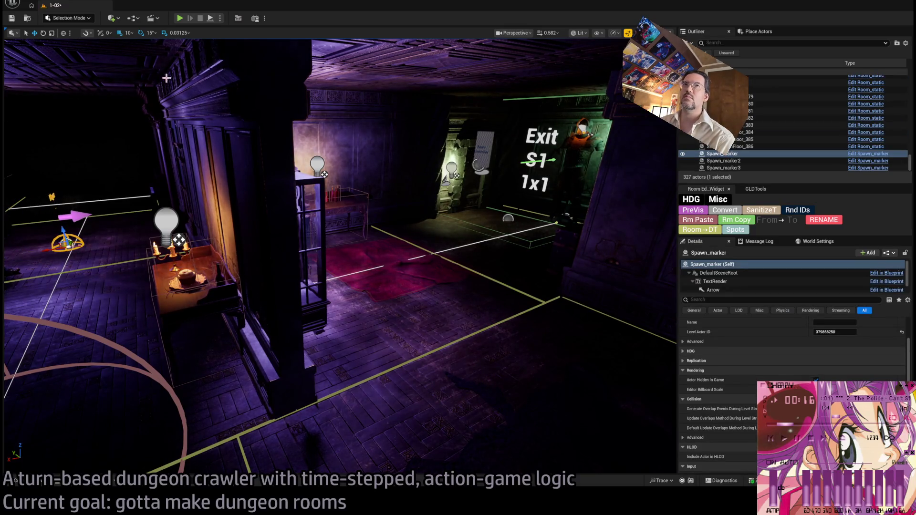
key("alt+p")
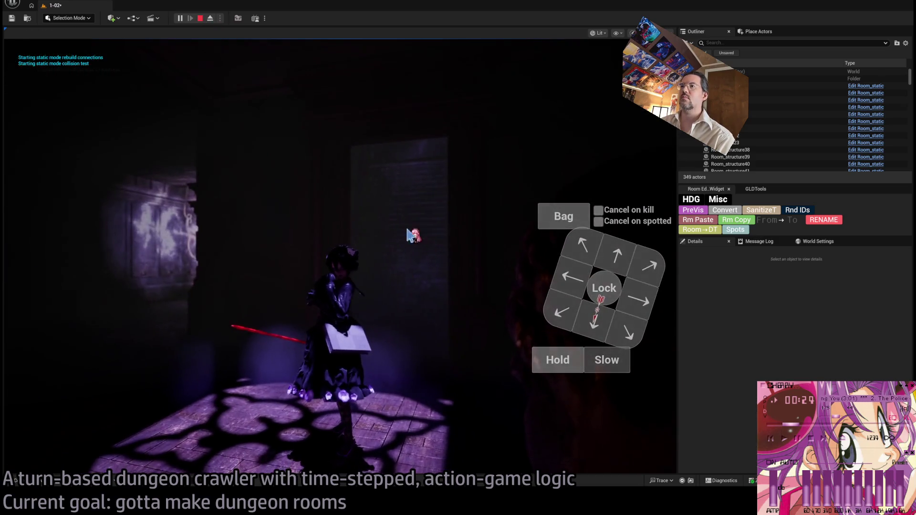
Attack the nearby enemy in the purple-lit room, then stop the play session.
left_click(622, 264)
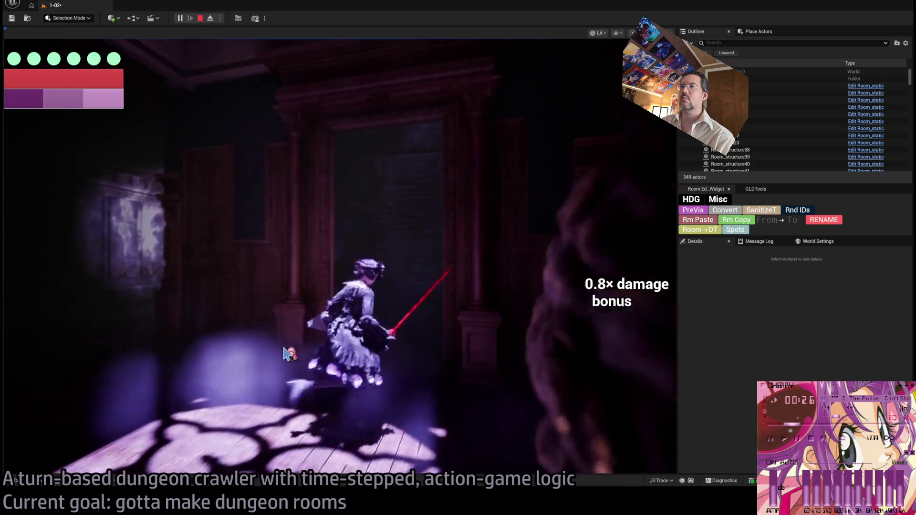
left_click(332, 351)
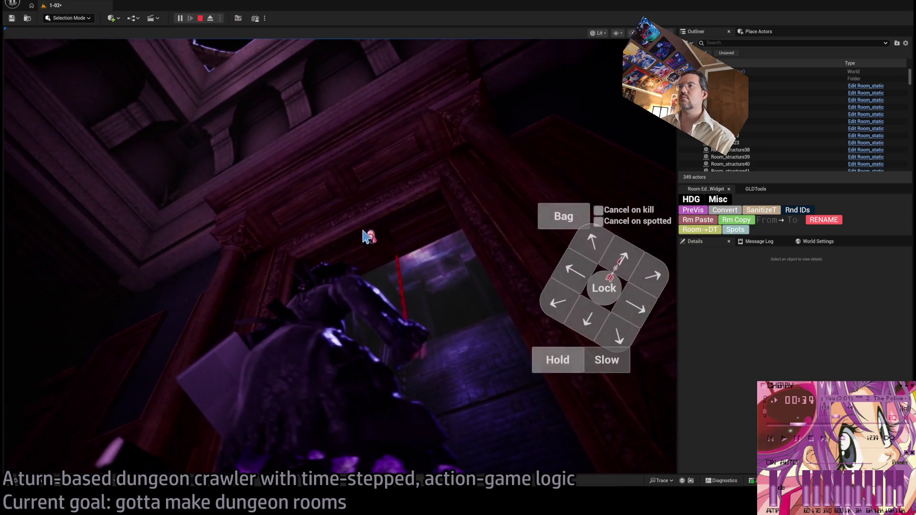
key("Escape")
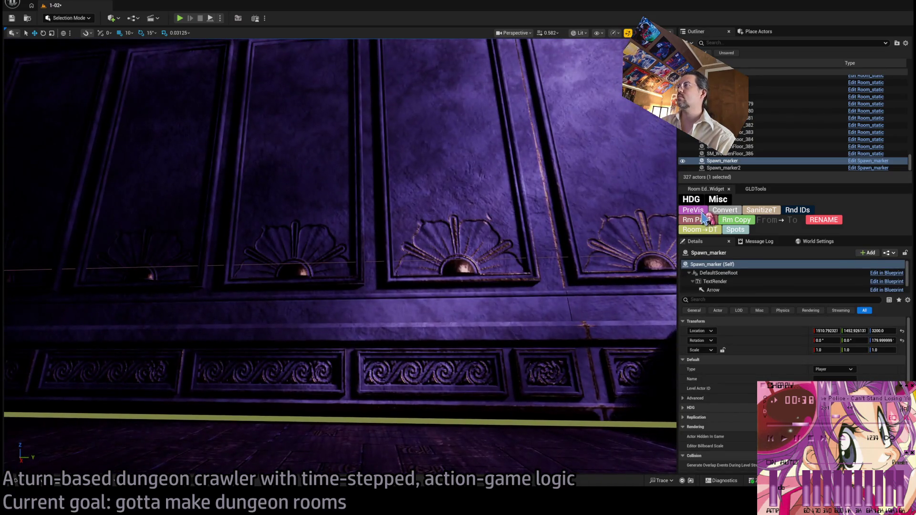
In PreVis view, select Room_PointLight8_up3, set it to 11 EV and narrow its inner cone.
left_click(703, 216)
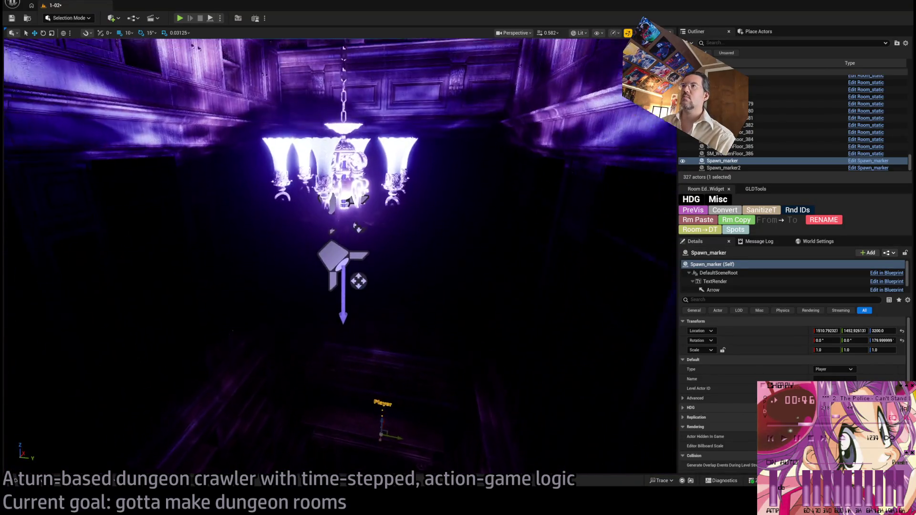
left_click(361, 276)
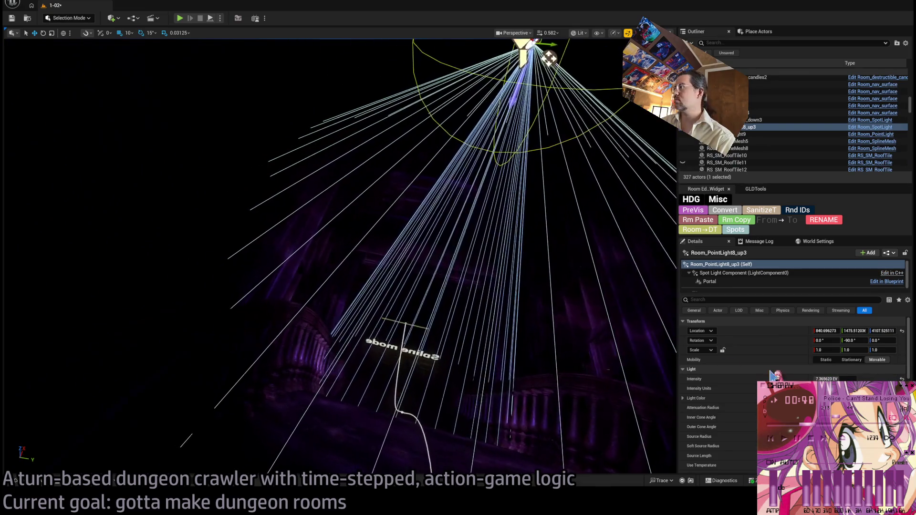
mouse_move(830, 379)
left_mouse_down()
mouse_move(852, 379)
mouse_move(837, 377)
left_mouse_up()
type("11")
key("Return")
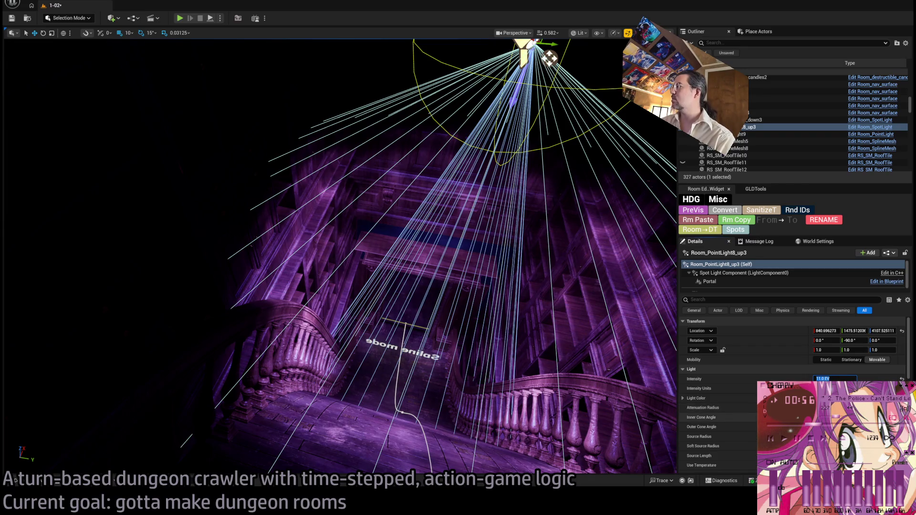
mouse_move(837, 417)
left_mouse_down()
mouse_move(813, 417)
mouse_move(835, 427)
left_mouse_up()
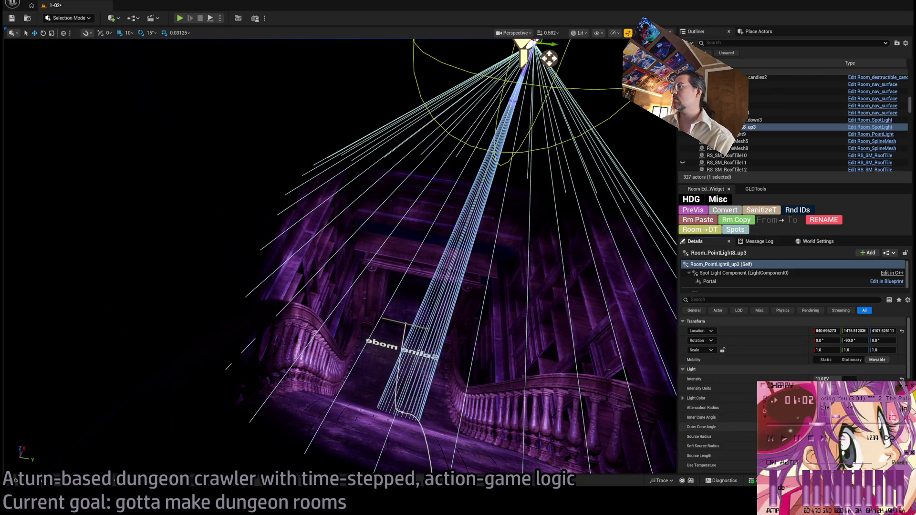
Reframe the view down onto the stair hall and raise the spot light to 12 EV.
mouse_move(84, 278)
left_mouse_down()
mouse_move(98, 267)
mouse_move(86, 291)
mouse_move(68, 277)
left_mouse_up()
left_click_drag(578, 393, 577, 393)
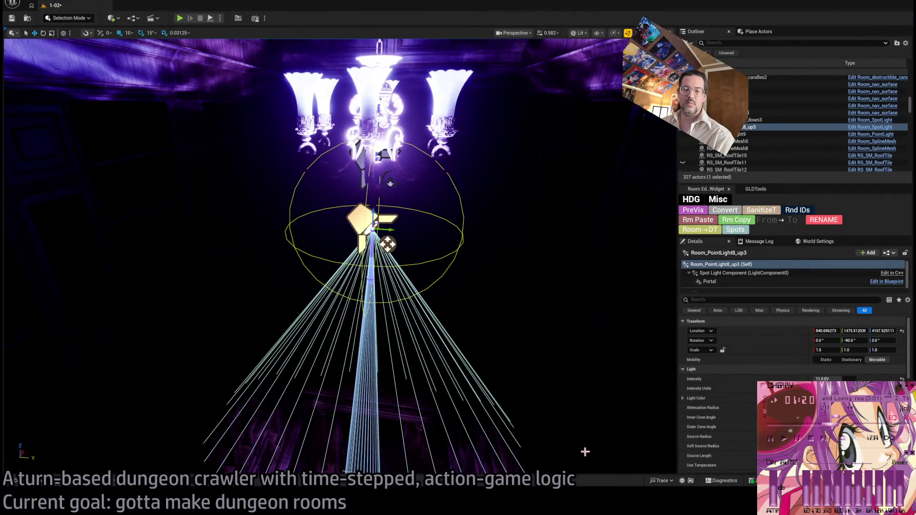
left_click_drag(476, 357, 491, 384)
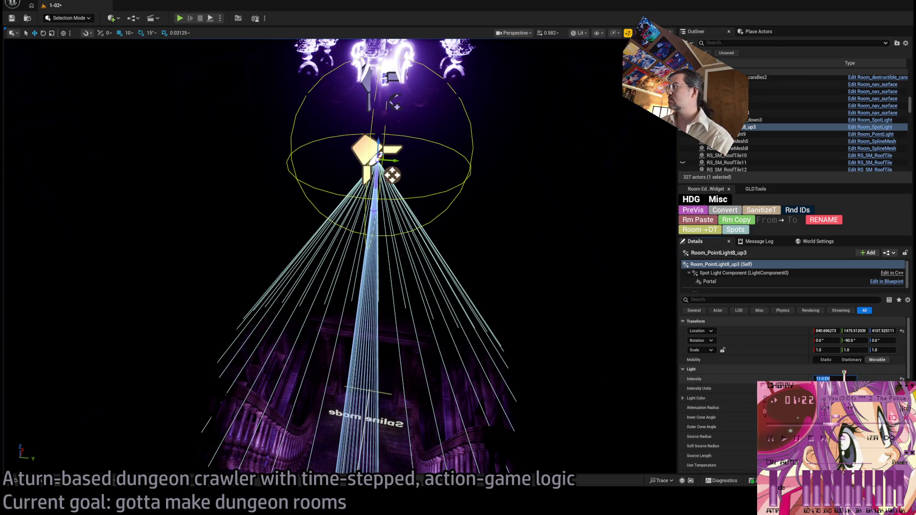
type("12")
key("Return")
left_click_drag(646, 337, 646, 337)
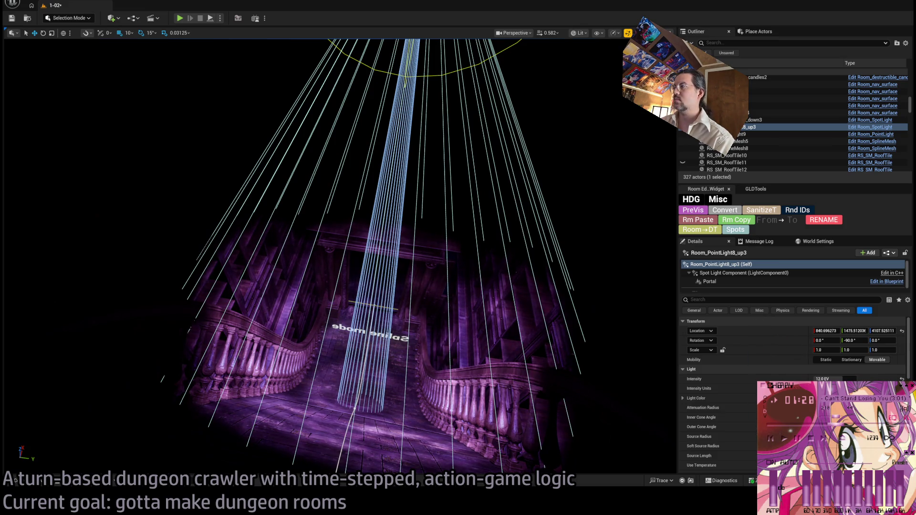
scroll(835, 348, "down", 3)
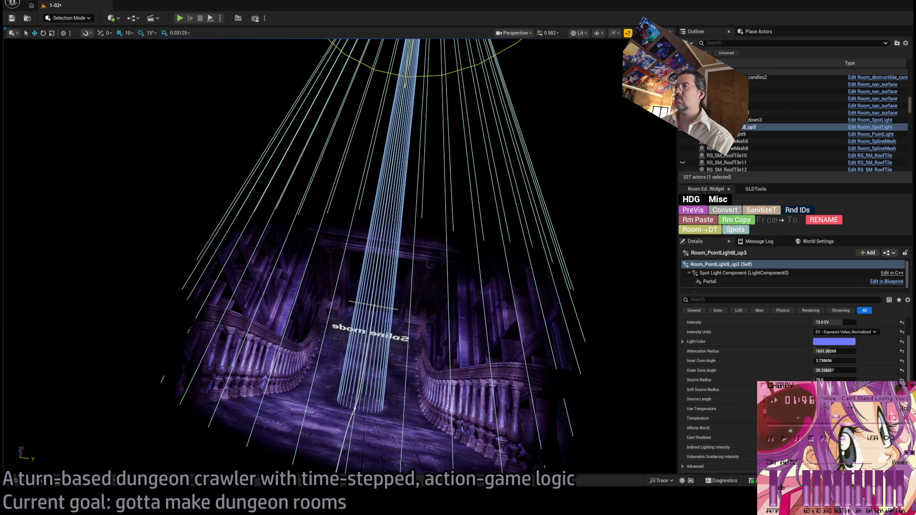
Frame the spot light and raise its intensity to 13 EV.
key("f")
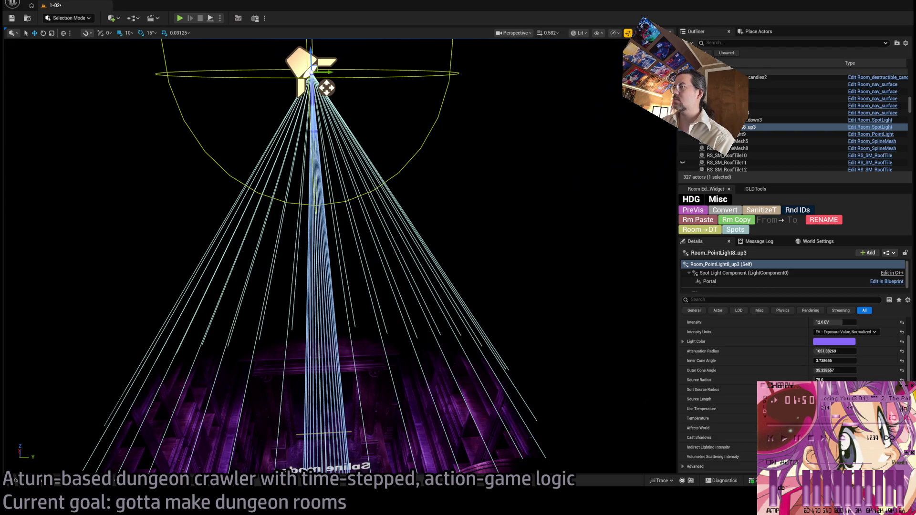
scroll(525, 337, "down", 5)
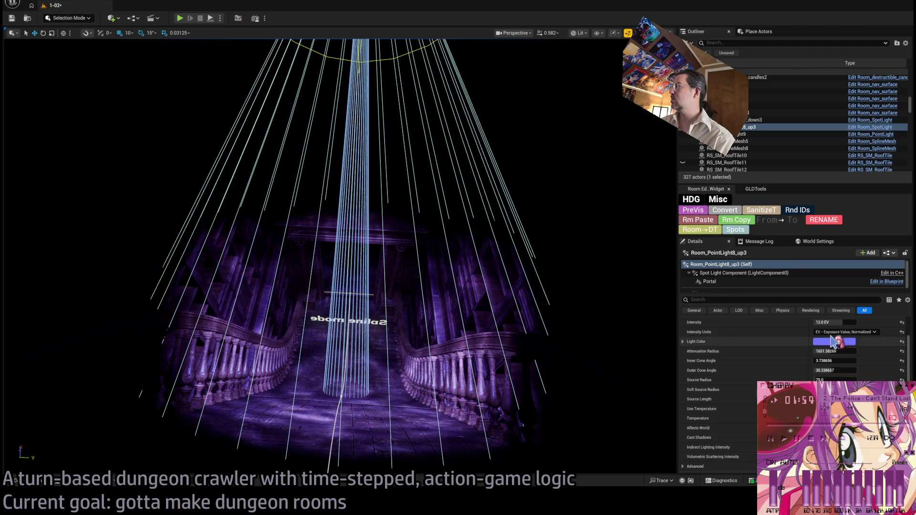
scroll(835, 329, "up", 2)
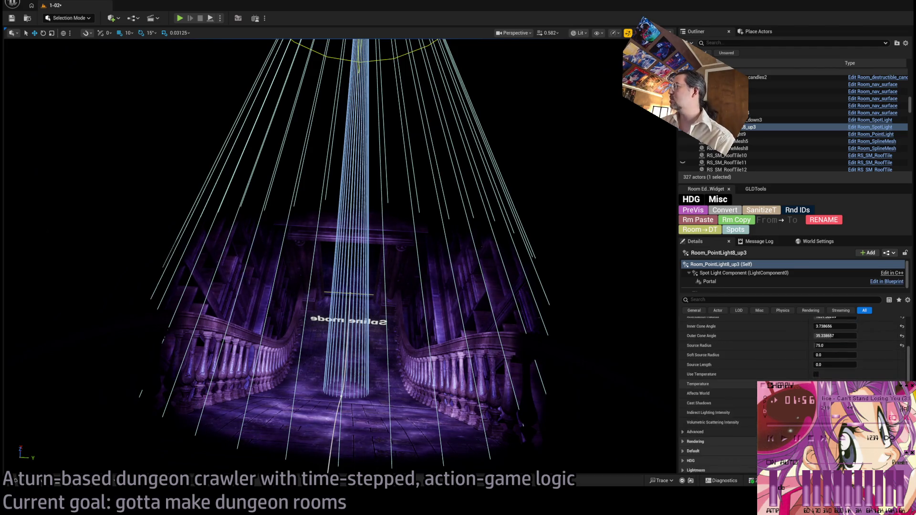
left_click(821, 368)
type("13")
key("Return")
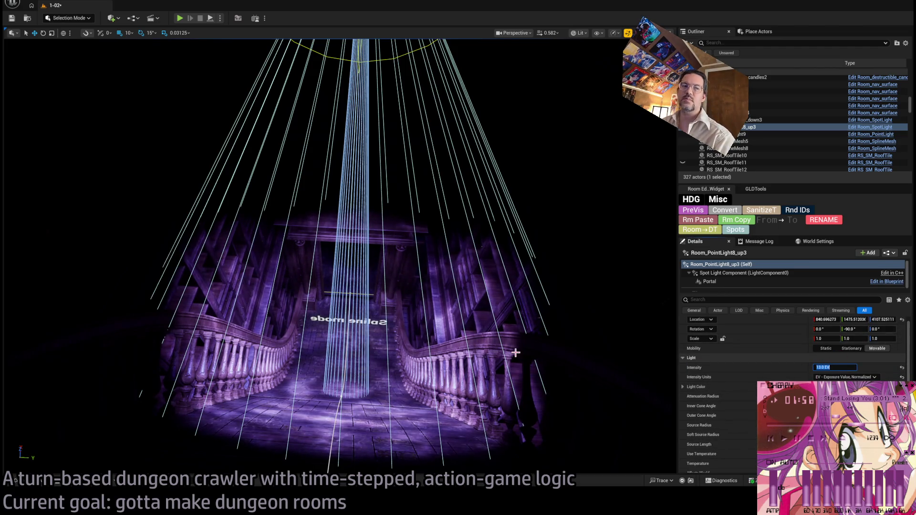
Browse the spot light's Details, briefly checking its cookie settings.
scroll(763, 372, "down", 3)
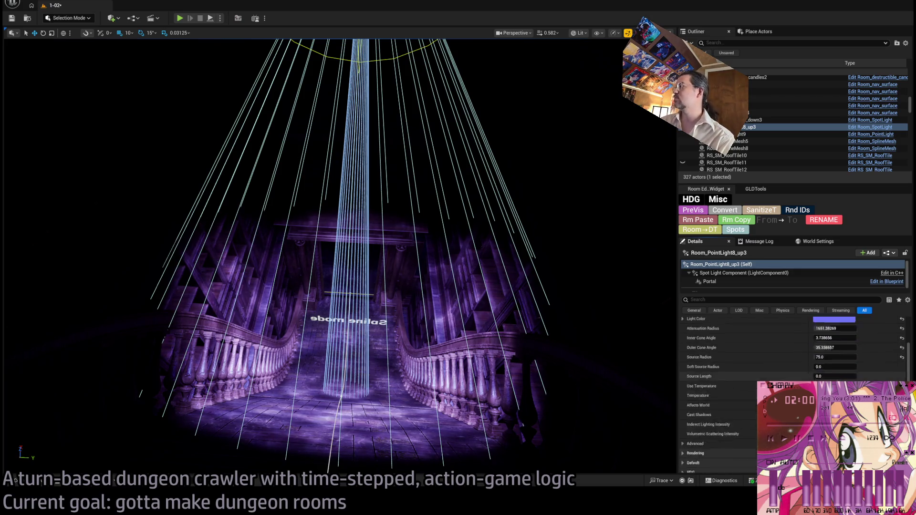
scroll(763, 372, "down", 5)
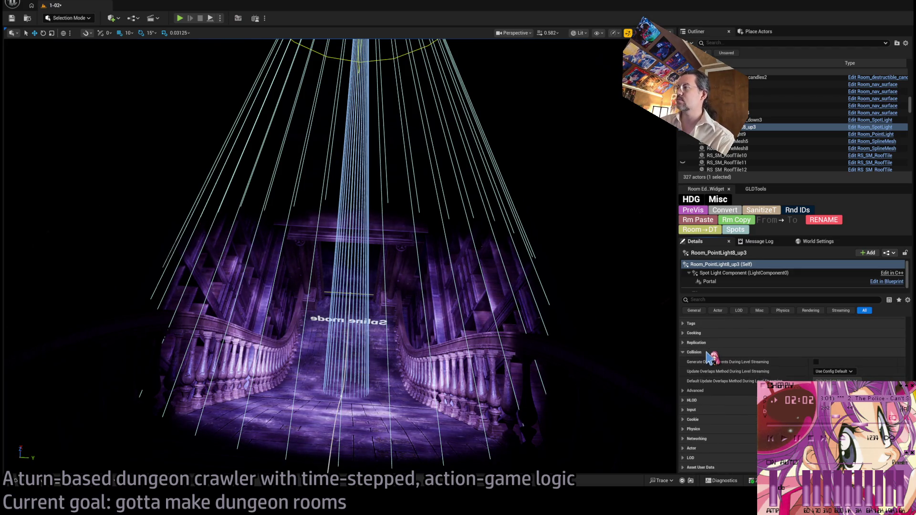
left_click(732, 378)
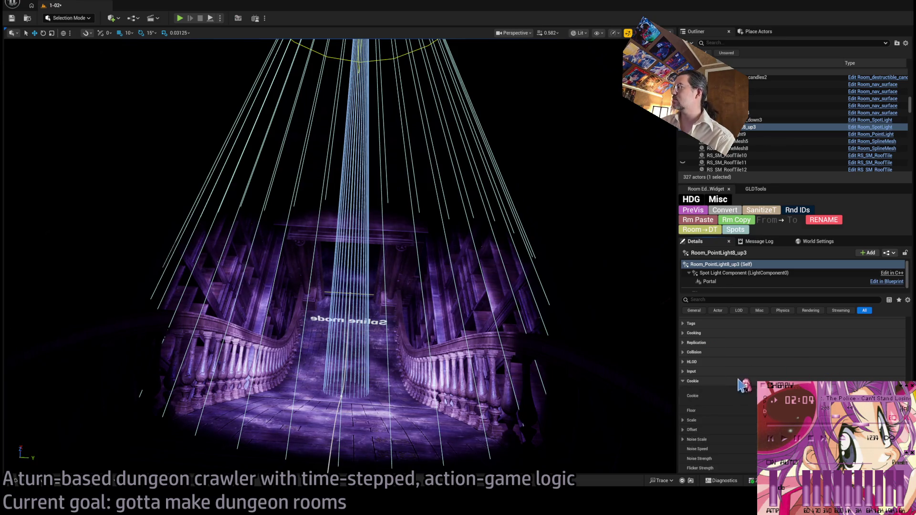
left_click(693, 381)
scroll(493, 334, "up", 5)
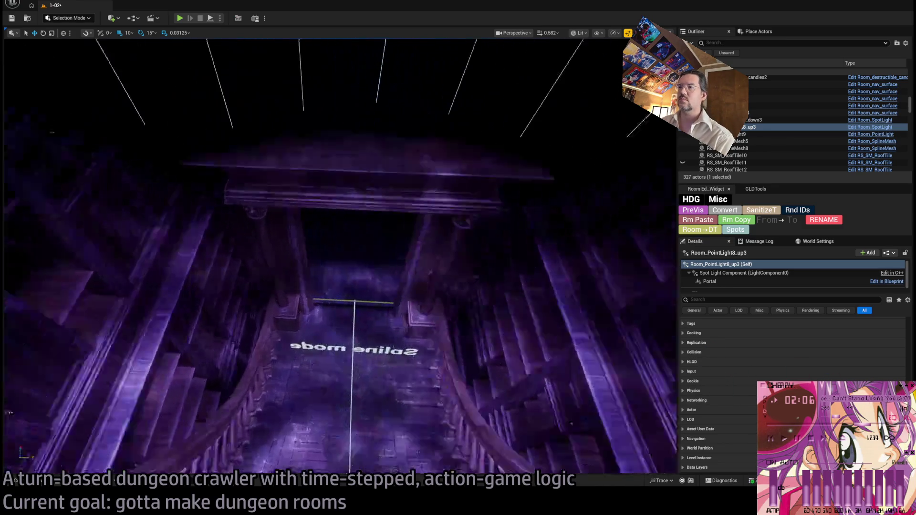
scroll(339, 256, "down", 5)
scroll(718, 375, "up", 2)
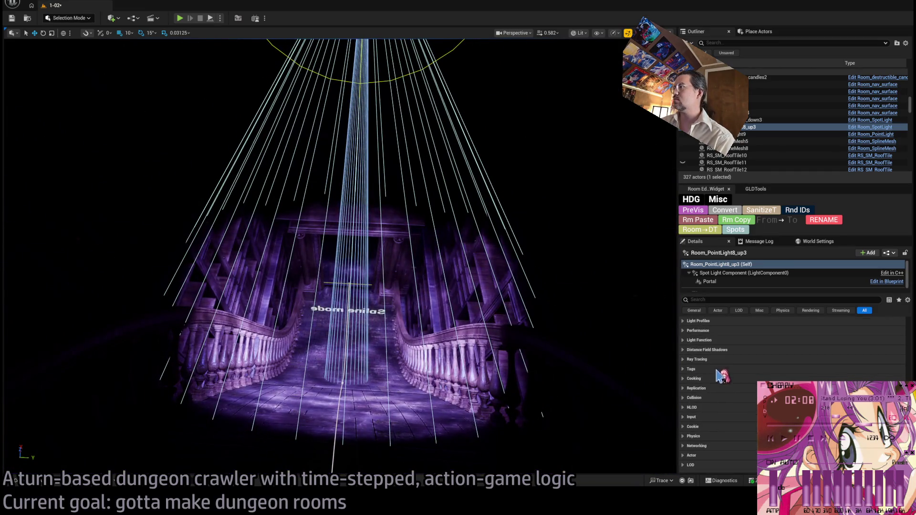
scroll(730, 374, "up", 3)
scroll(706, 391, "up", 5)
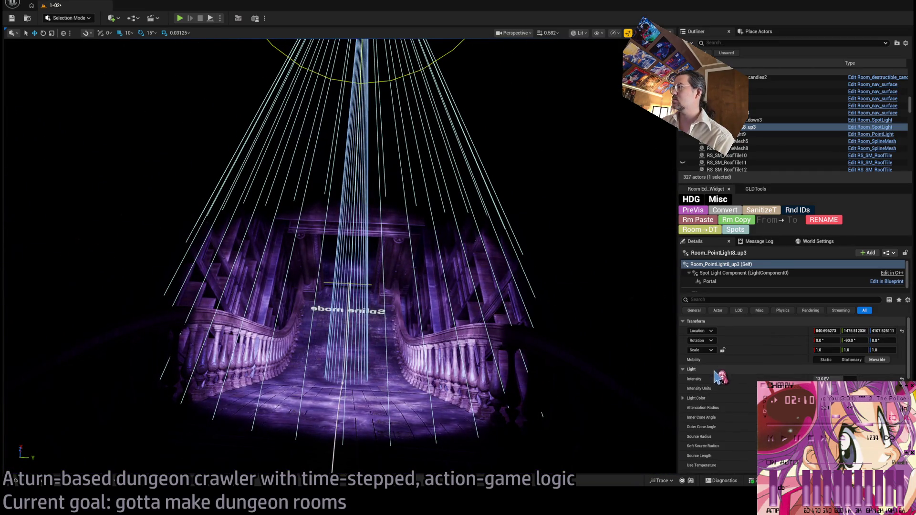
Expand Light Function and switch the material from M_foggy_spot_LF to M_foggy_sm_LF.
left_click(710, 369)
scroll(724, 438, "down", 2)
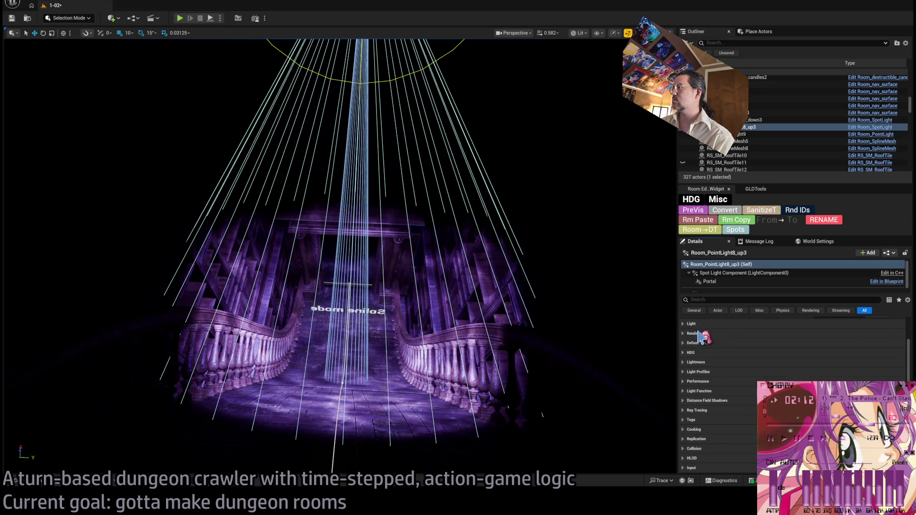
scroll(700, 337, "down", 2)
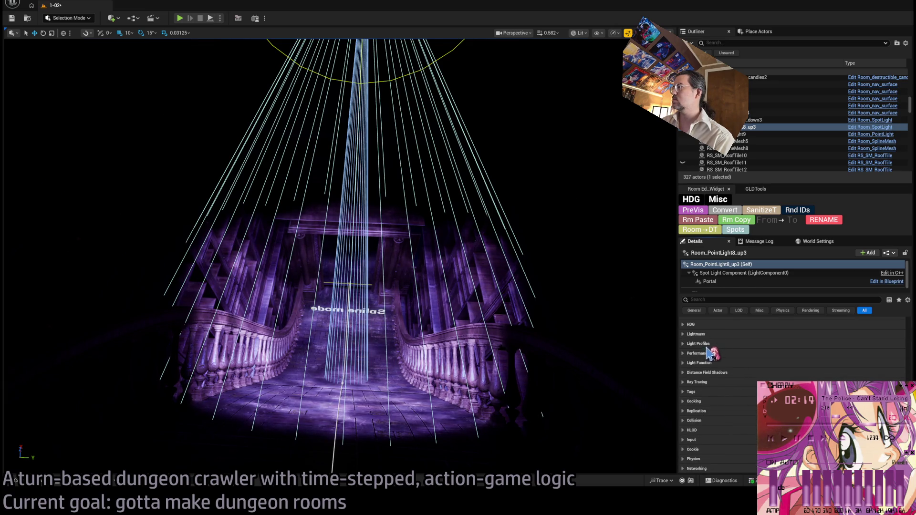
left_click(705, 363)
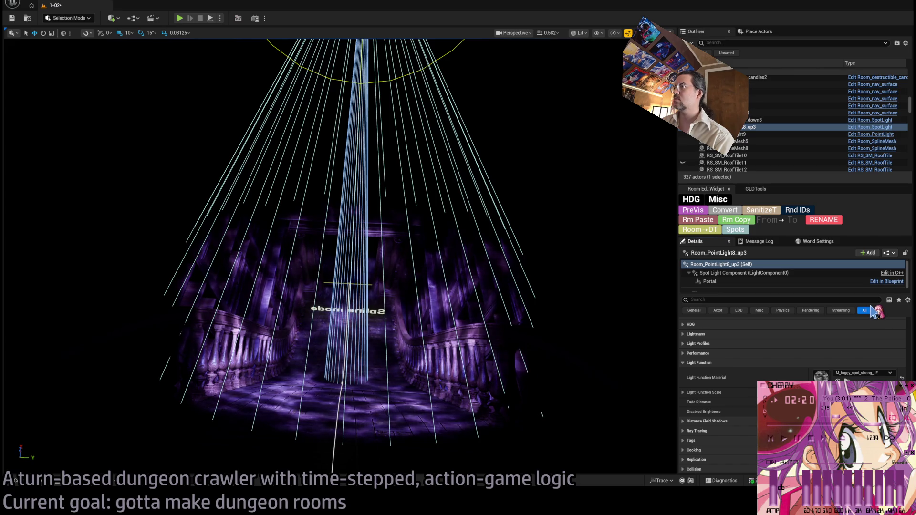
key("ctrl+z")
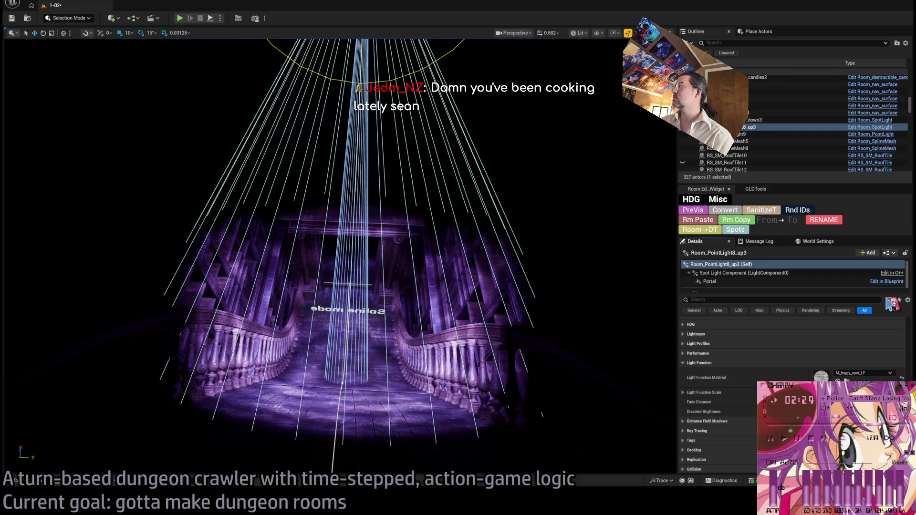
key("ctrl+z")
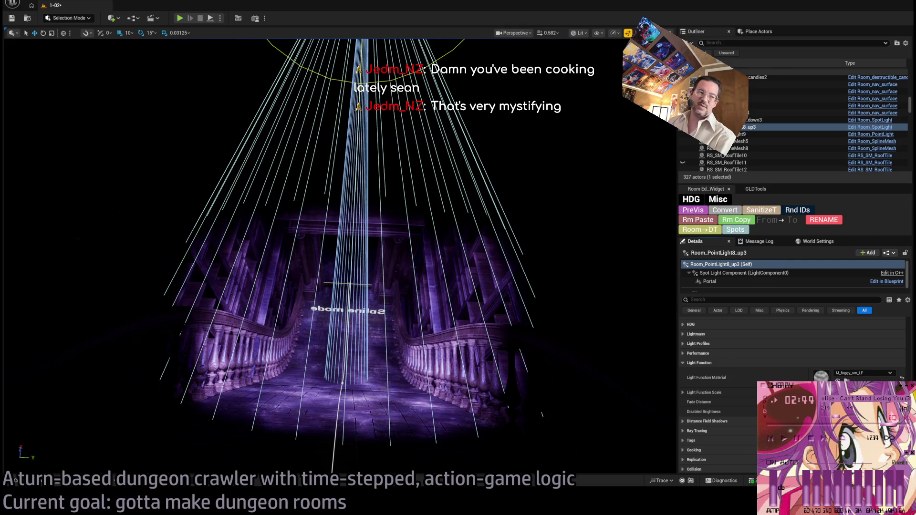
Frame the chandelier spotlight and compare the stair hall in Unlit and Lit view modes.
key("f")
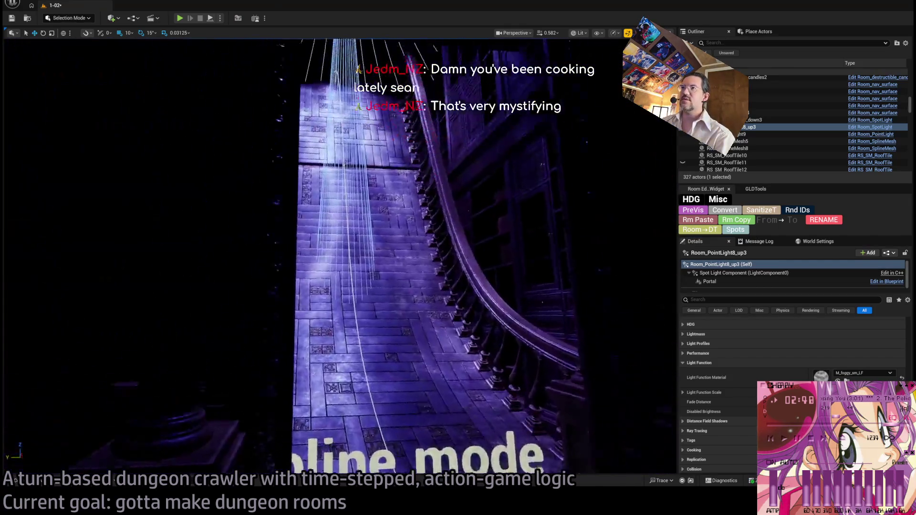
key("f")
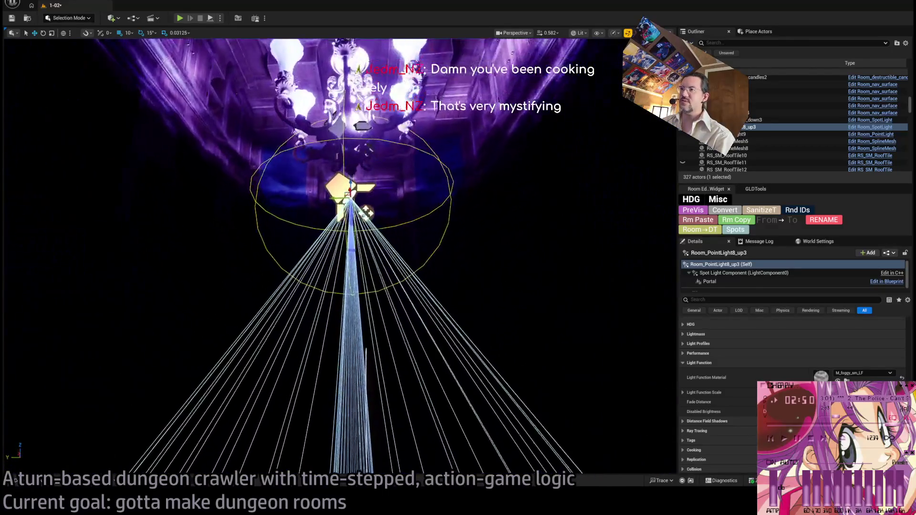
key("alt+3")
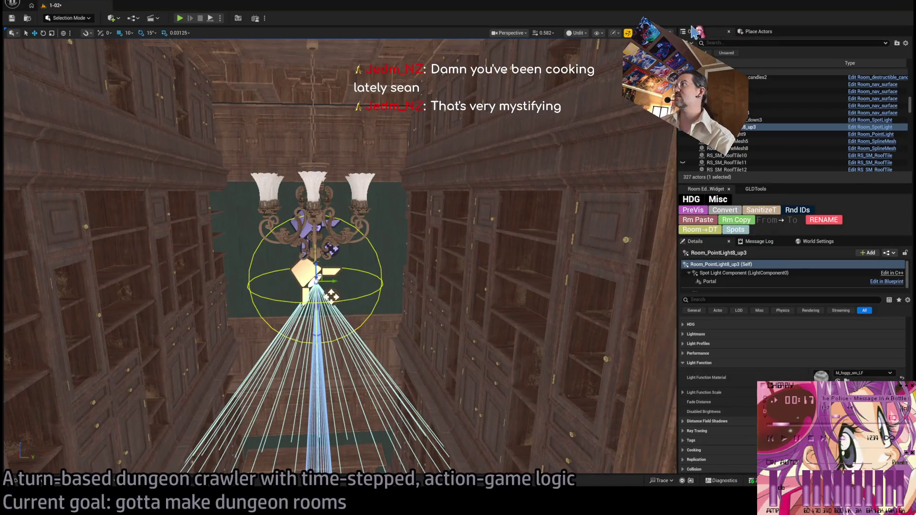
key("alt+4")
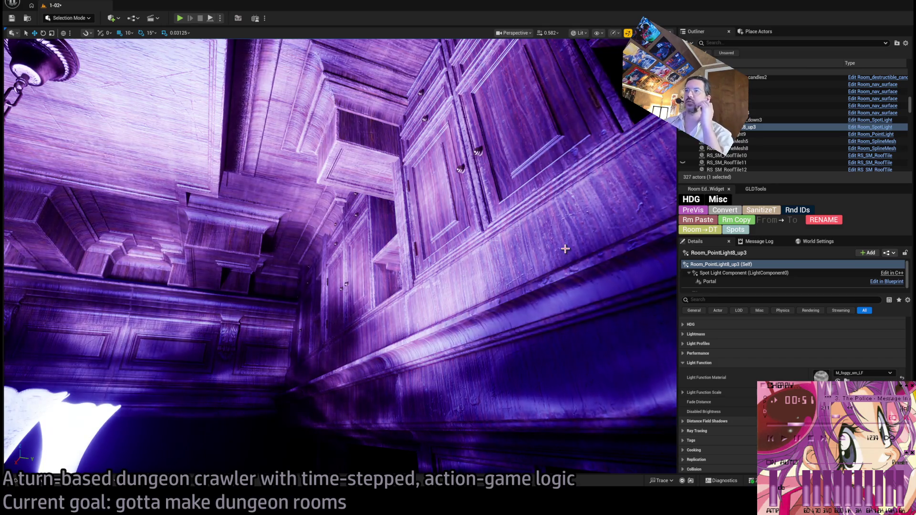
key("f")
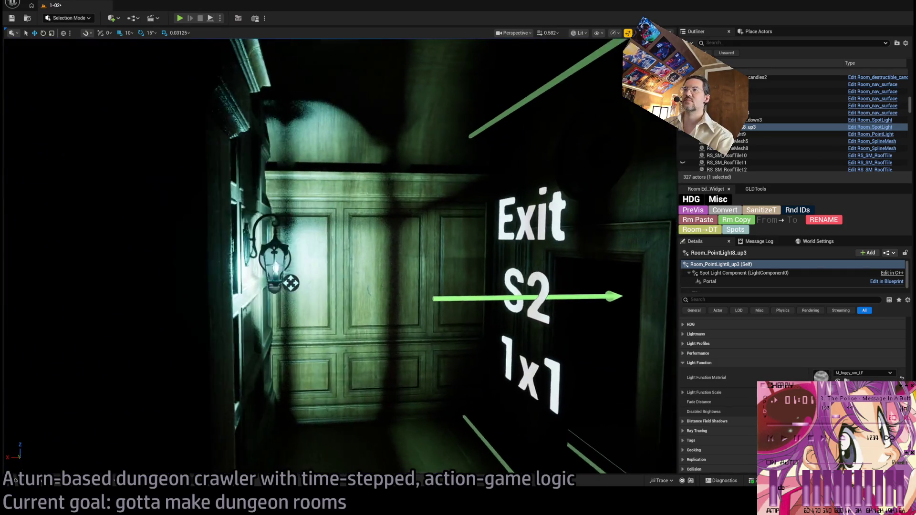
Set Room_PointLight9 to 8.0 EV and select the wall connection piece by the doorway.
left_click(318, 253)
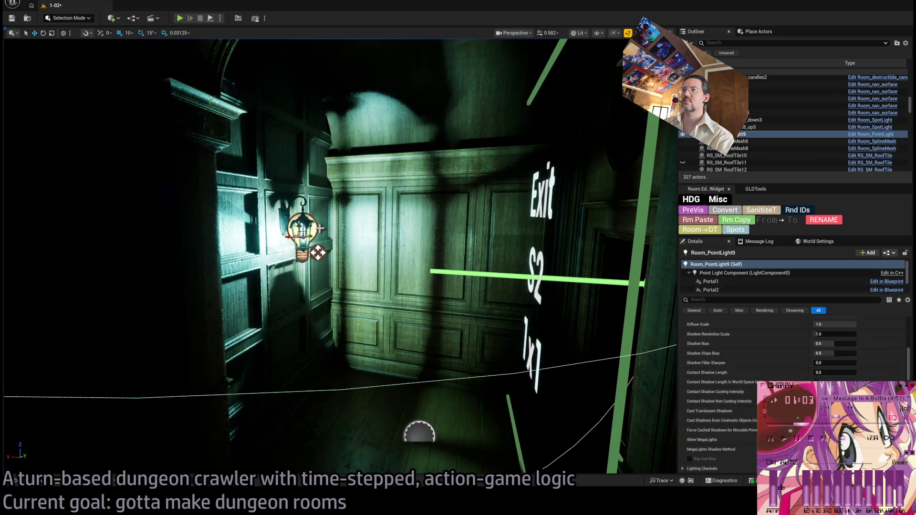
scroll(858, 363, "up", 10)
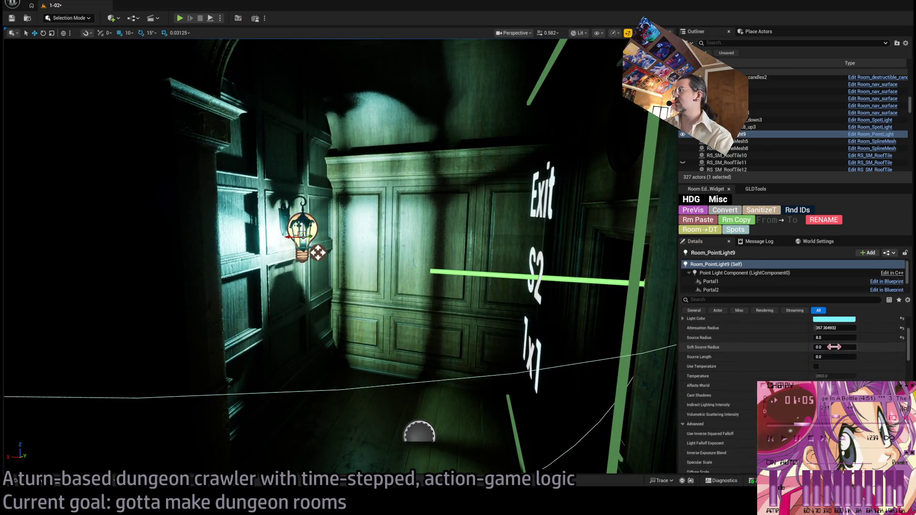
type("8")
key("Return")
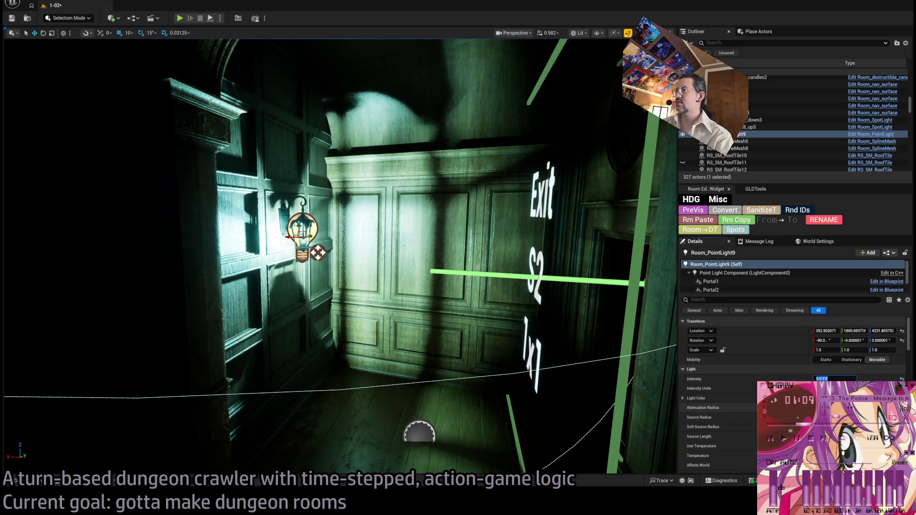
mouse_move(334, 239)
left_mouse_down()
mouse_move(399, 246)
mouse_move(337, 316)
mouse_move(361, 300)
mouse_move(364, 334)
mouse_move(515, 368)
mouse_move(477, 363)
left_mouse_up()
left_click(338, 317)
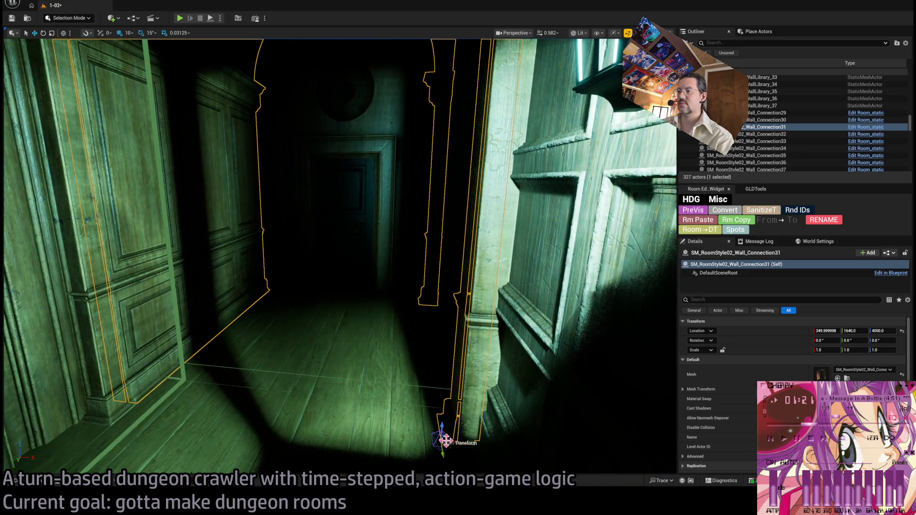
Alt-drag a copy of the wall connection onto the left wall and assign it SM_PhotoBoard_Royal_04.
mouse_move(442, 439)
left_mouse_down()
mouse_move(215, 358)
mouse_move(184, 205)
mouse_move(430, 245)
mouse_move(328, 265)
mouse_move(241, 258)
mouse_move(332, 277)
left_mouse_up()
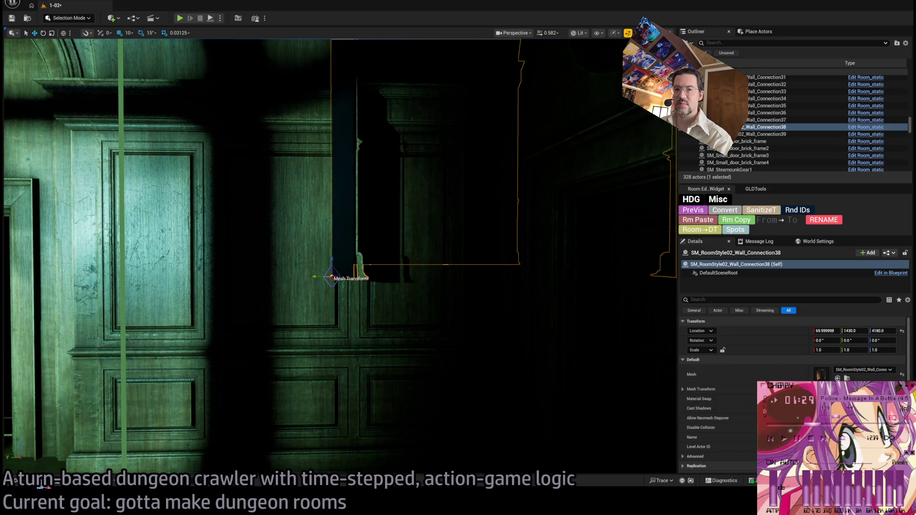
left_click(16, 480)
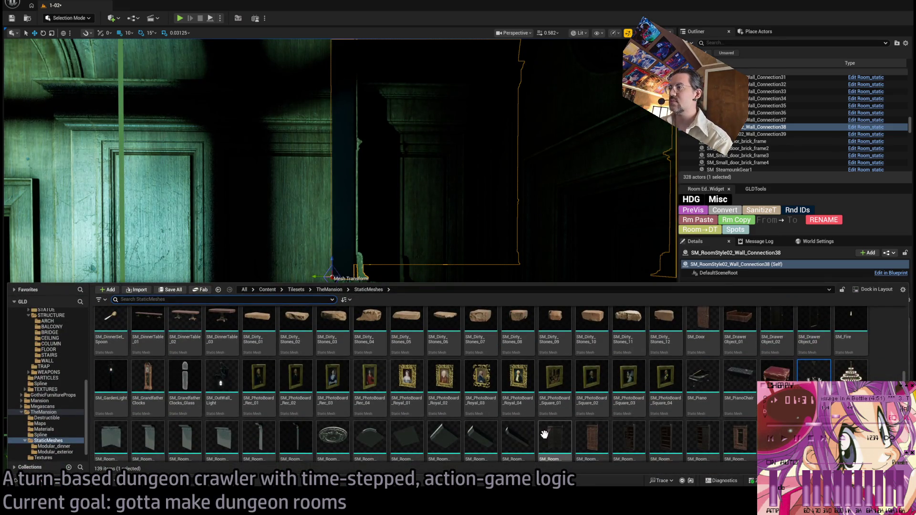
left_click(518, 382)
scroll(362, 191, "up", 5)
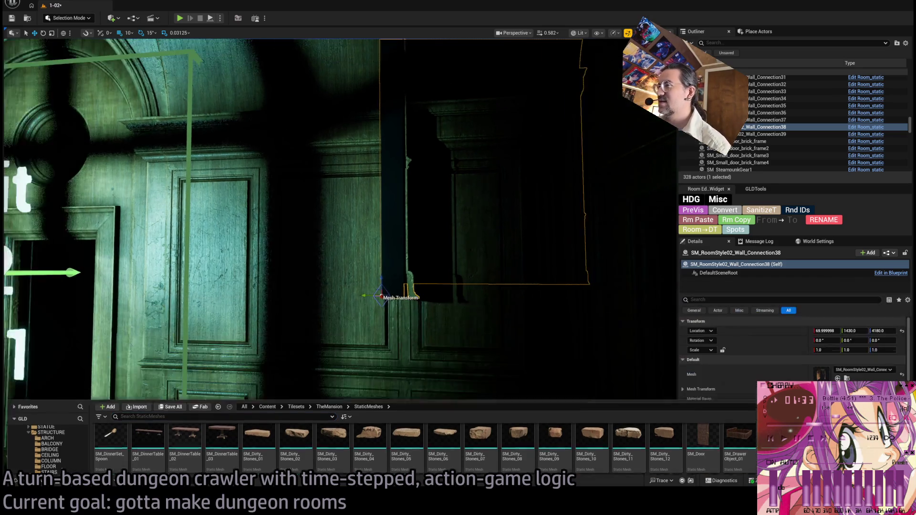
left_click(838, 379)
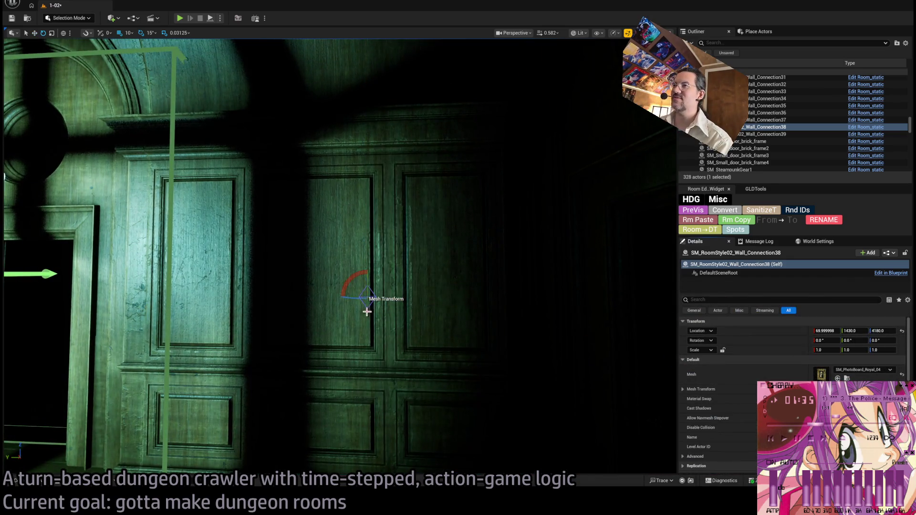
Rotate the portrait frame, set it flat against the wall and scale it to 1.625.
mouse_move(355, 301)
left_mouse_down()
mouse_move(377, 305)
mouse_move(379, 319)
mouse_move(356, 331)
mouse_move(288, 310)
mouse_move(313, 303)
mouse_move(349, 330)
mouse_move(333, 329)
left_mouse_up()
scroll(334, 329, "up", 5)
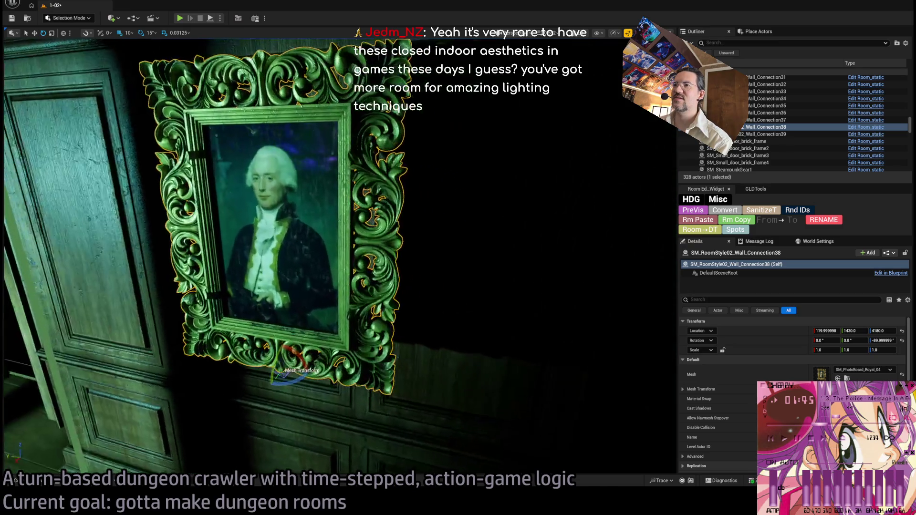
scroll(296, 384, "up", 2)
mouse_move(273, 379)
left_mouse_down()
mouse_move(316, 327)
mouse_move(348, 317)
mouse_move(434, 355)
left_mouse_up()
key("f")
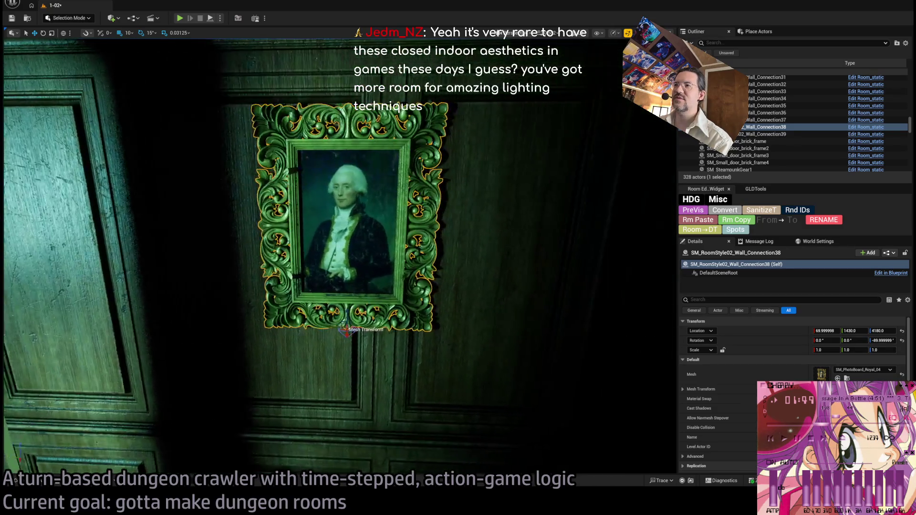
mouse_move(356, 325)
left_mouse_down()
mouse_move(332, 318)
mouse_move(353, 326)
left_mouse_up()
scroll(365, 330, "down", 5)
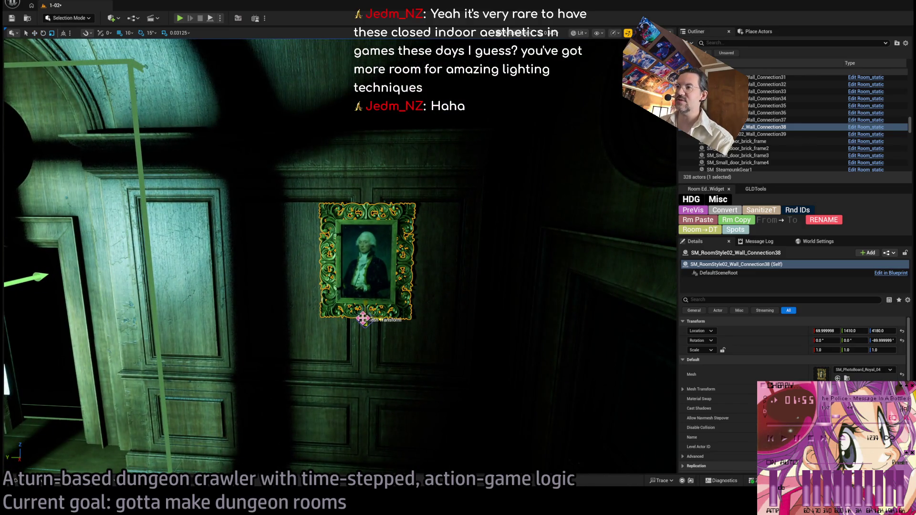
left_click_drag(363, 318, 360, 355)
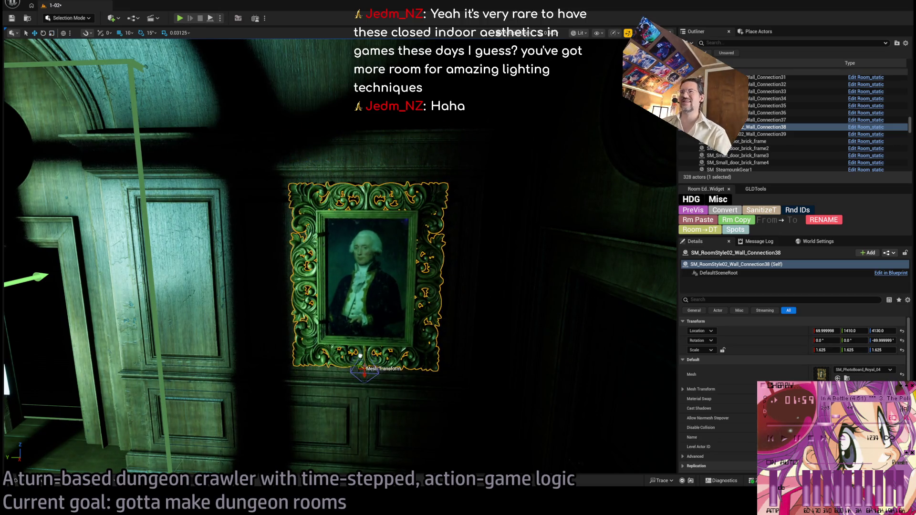
Fly the view across to the chandelier, then switch to the web browser.
left_click_drag(388, 393, 381, 432)
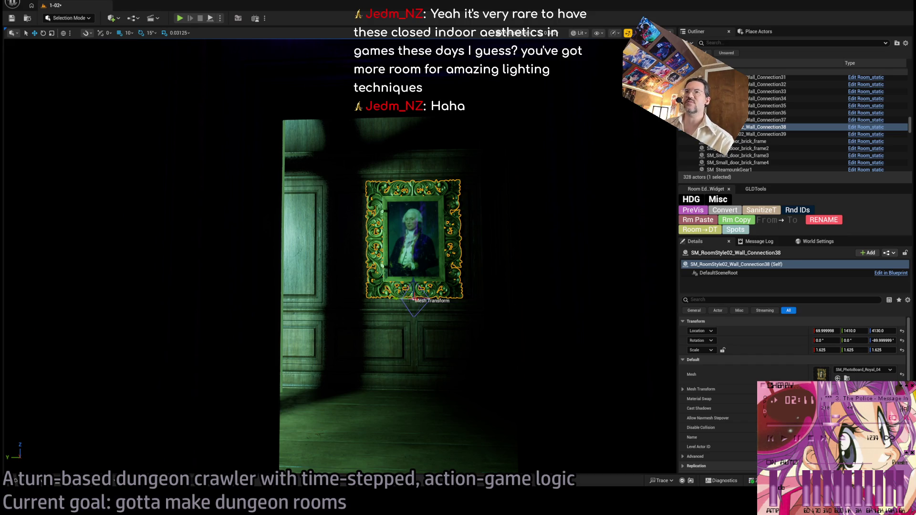
left_click_drag(382, 433, 382, 432)
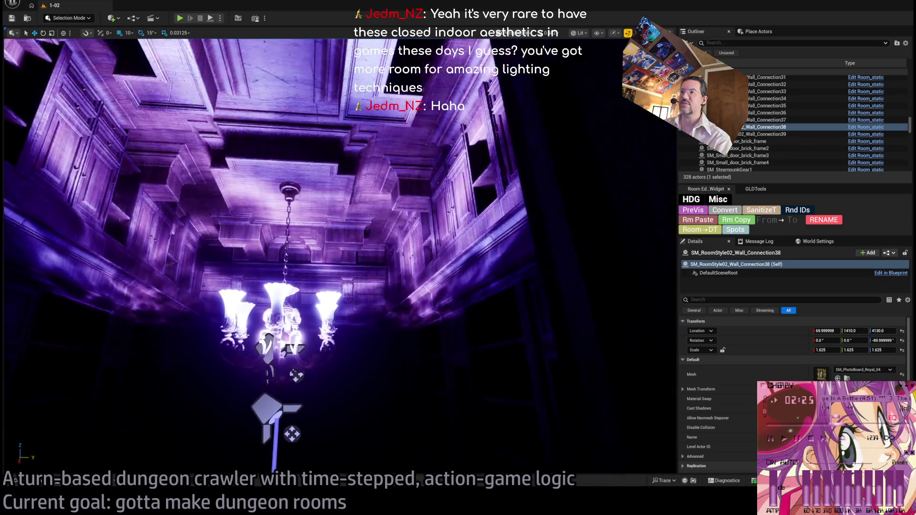
left_click_drag(392, 266, 298, 249)
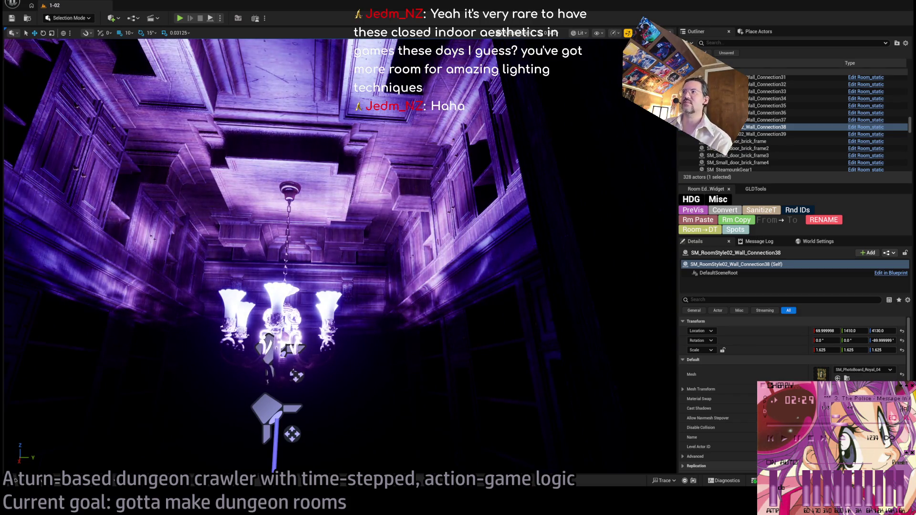
key("alt+Tab")
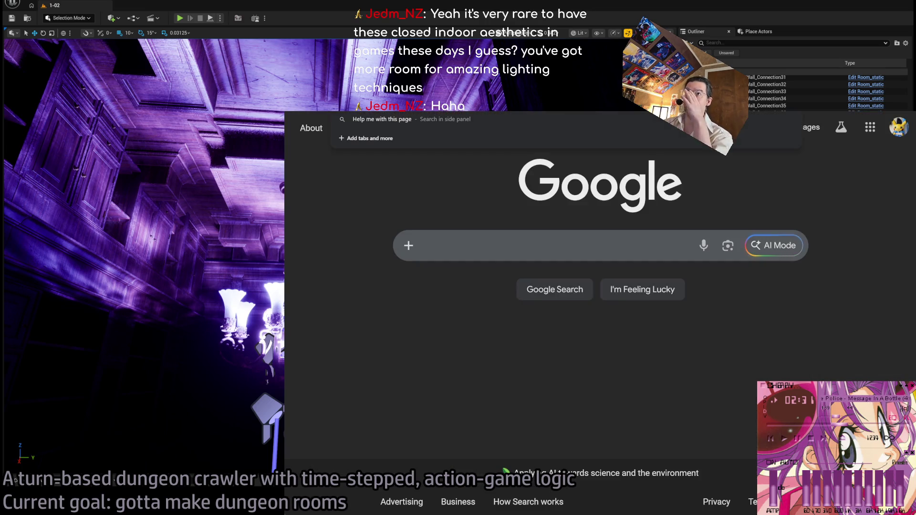
Go to the myfigurecollection site and paste the one-time verification code.
type("myfigurecollection")
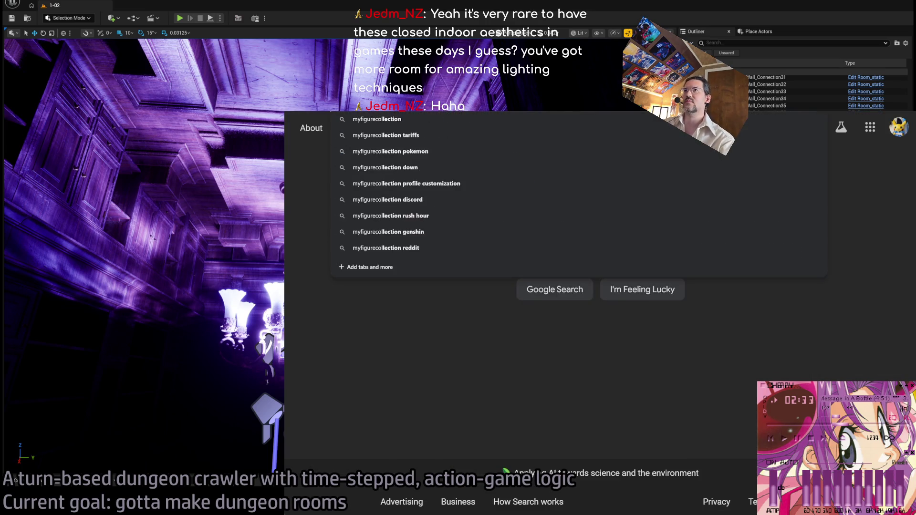
key("Return")
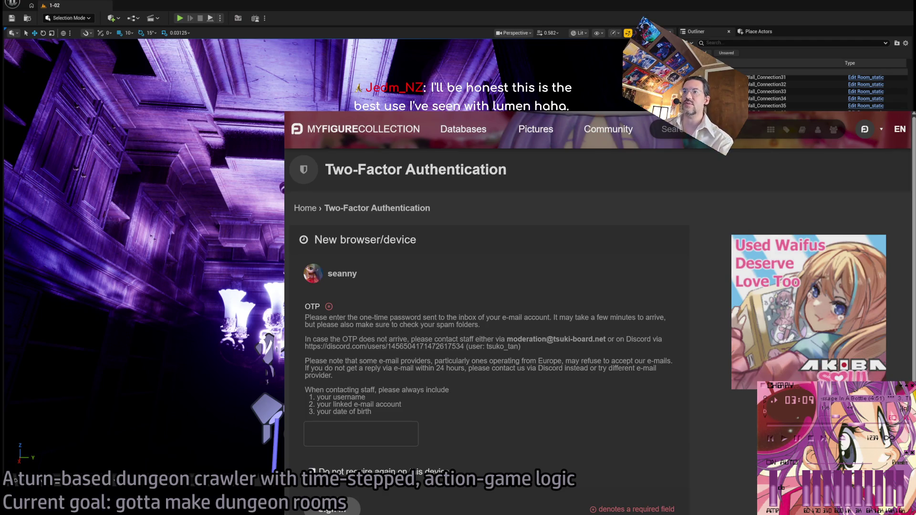
key("ctrl+v")
Submit the verification and open My pictures from the account menu, scrolling the gallery.
key("Return")
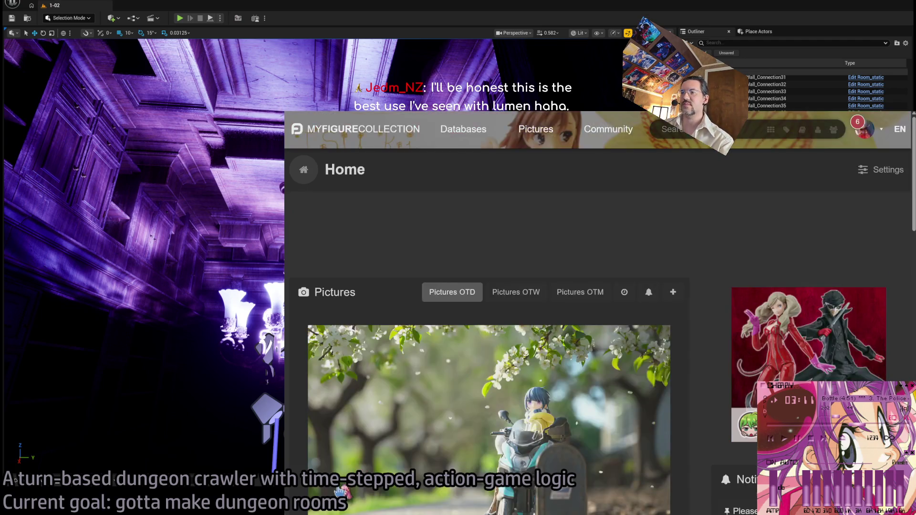
left_click(865, 129)
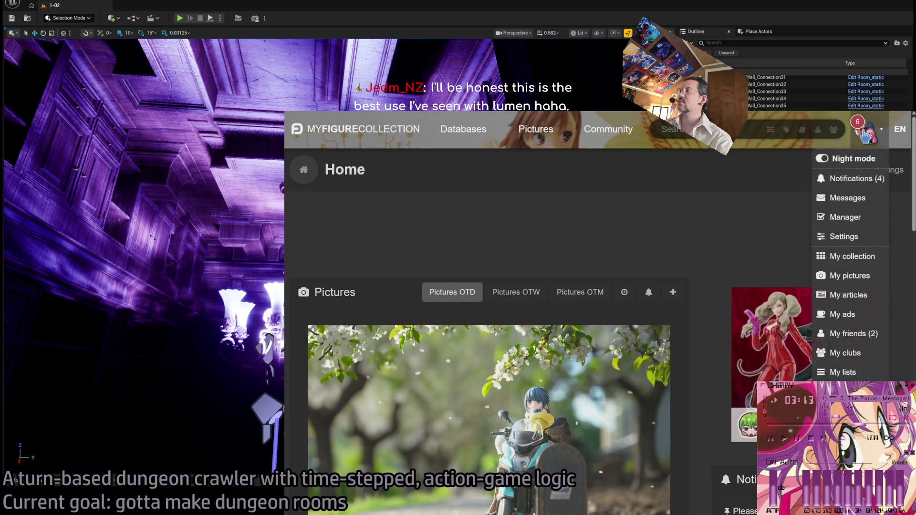
left_click(877, 276)
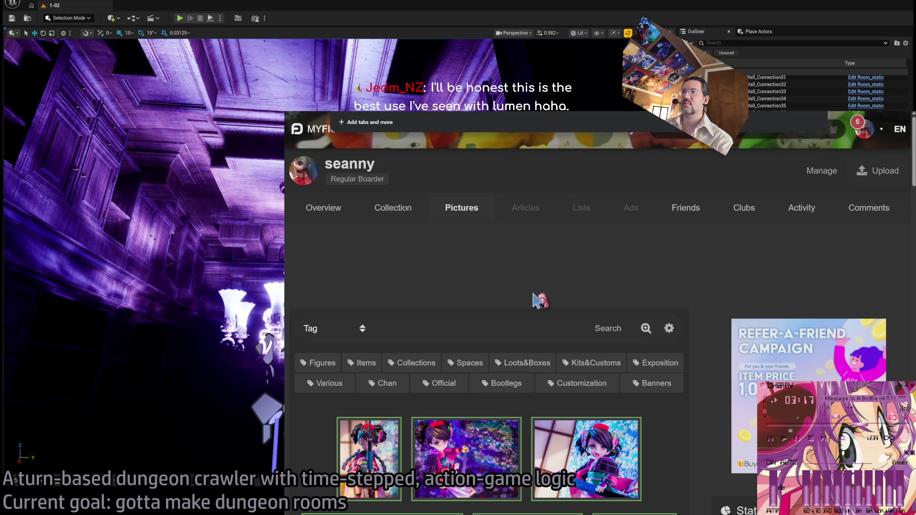
scroll(535, 299, "down", 4)
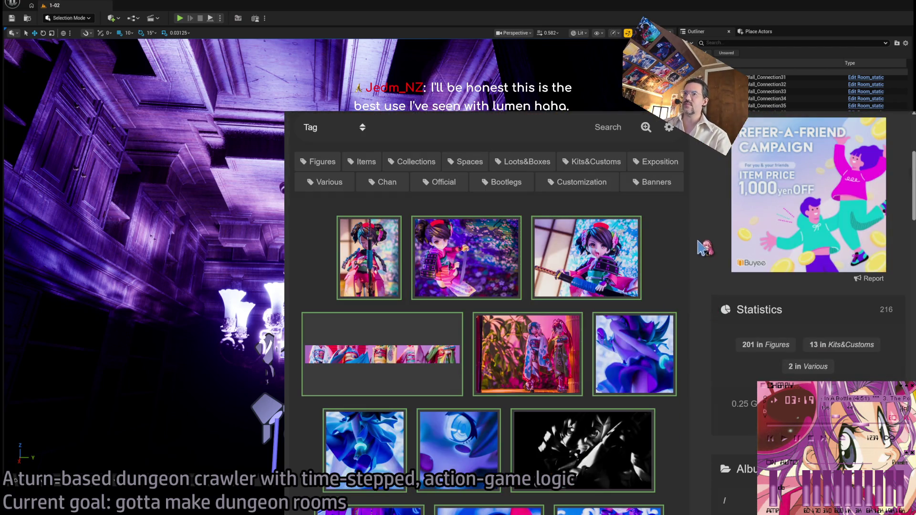
scroll(702, 247, "down", 2)
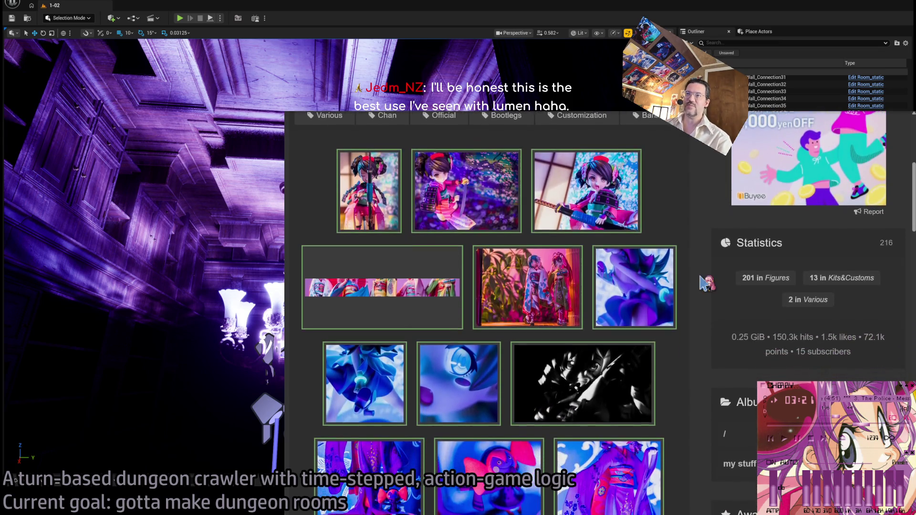
scroll(702, 282, "up", 2)
scroll(699, 273, "down", 2)
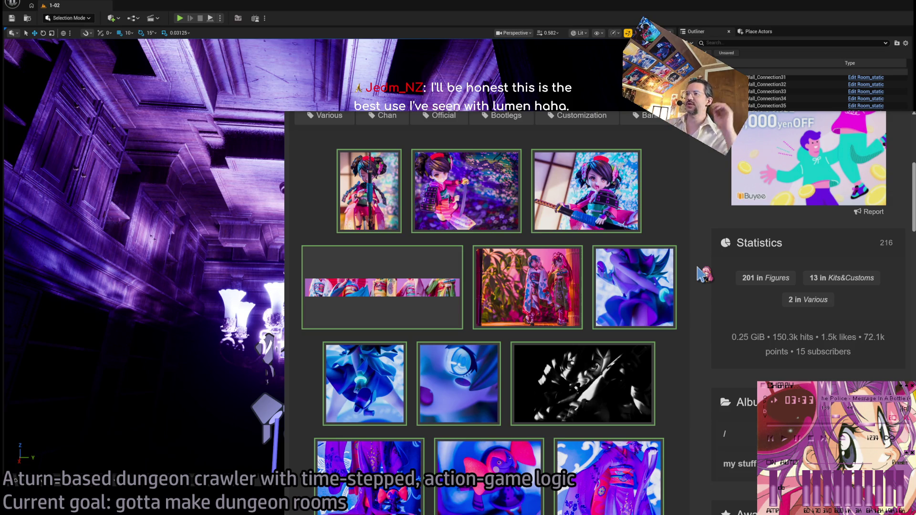
scroll(687, 309, "down", 3)
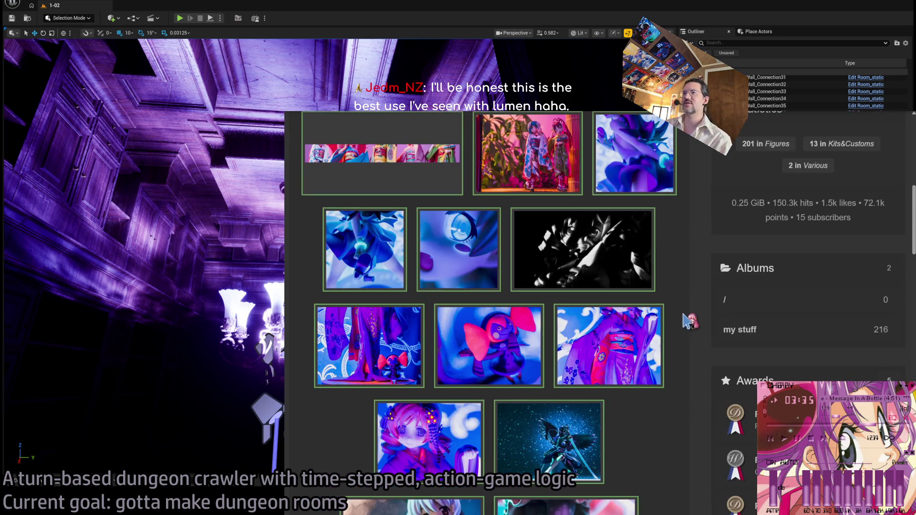
Open the blue-eye close-up photo, then return to the gallery.
left_click(454, 244)
scroll(676, 360, "down", 4)
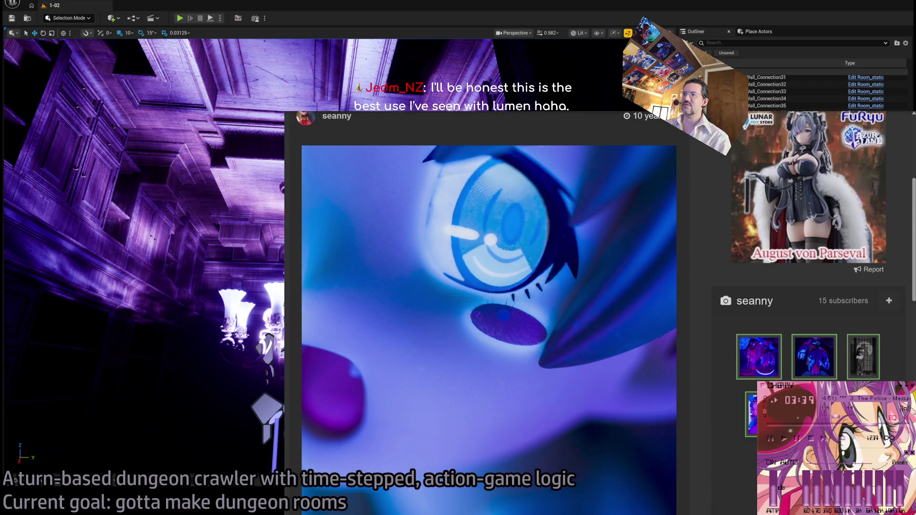
key("alt+Left")
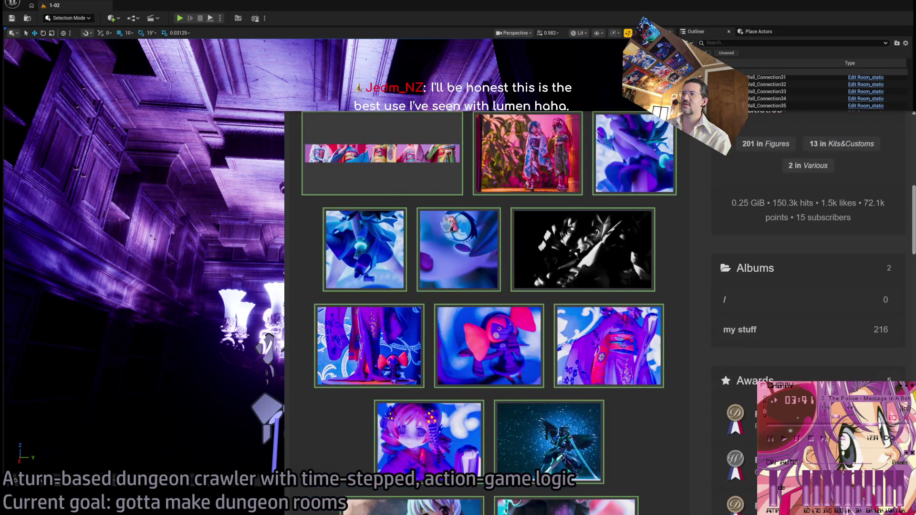
key("alt+Right")
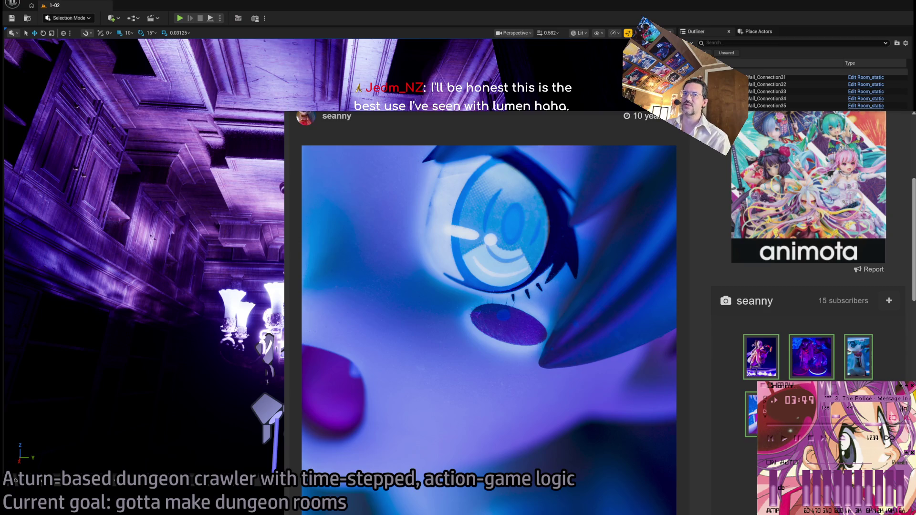
key("alt+Left")
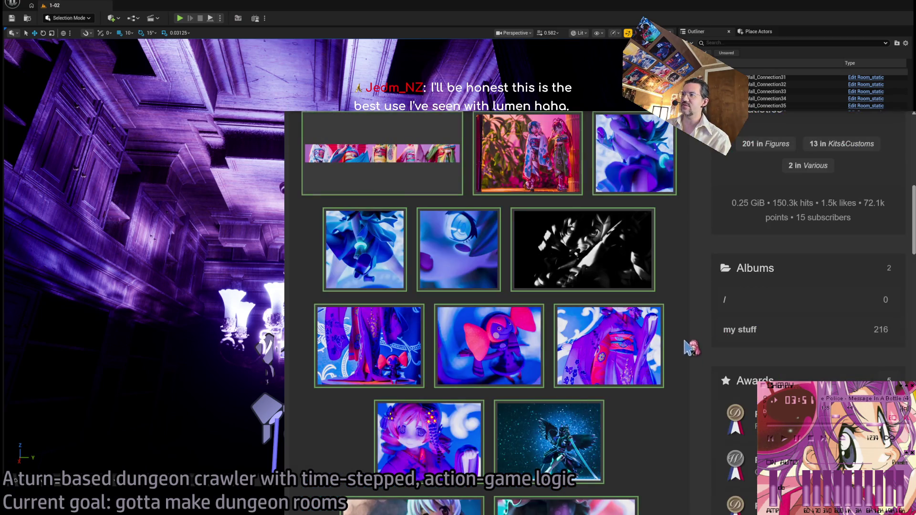
View the black-winged figure photo, then open the kimono close-up, Picture #1325944.
scroll(695, 326, "down", 5)
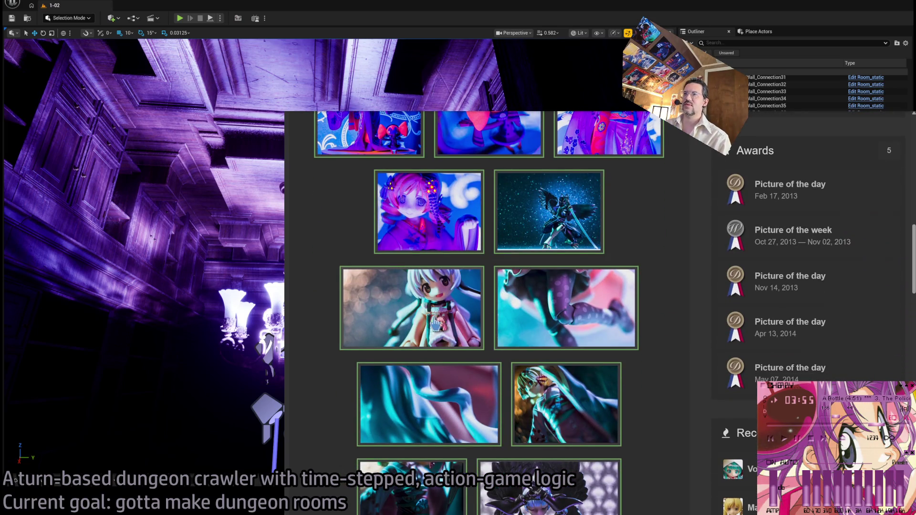
mouse_move(393, 308)
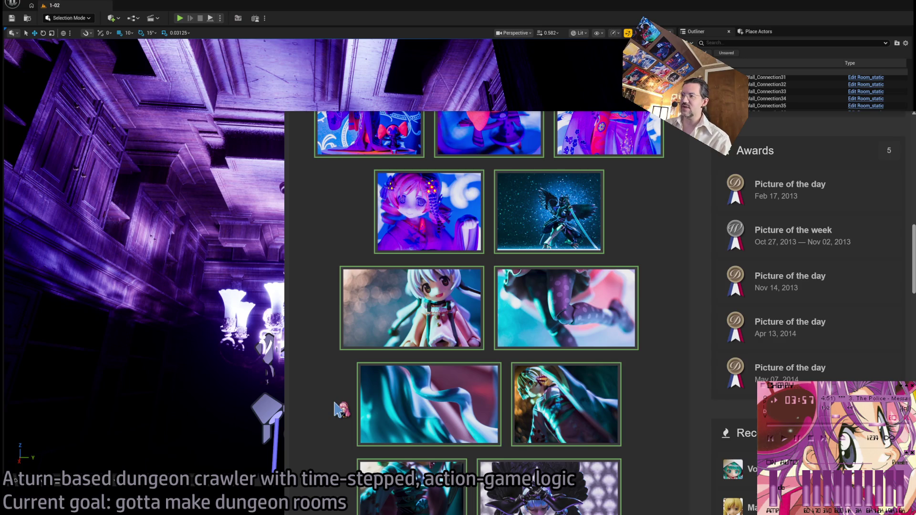
scroll(341, 409, "down", 3)
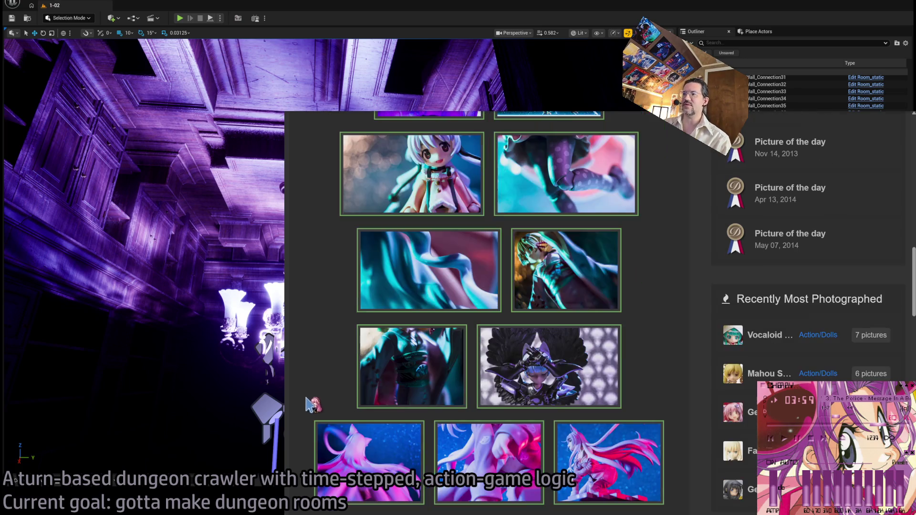
left_click(598, 377)
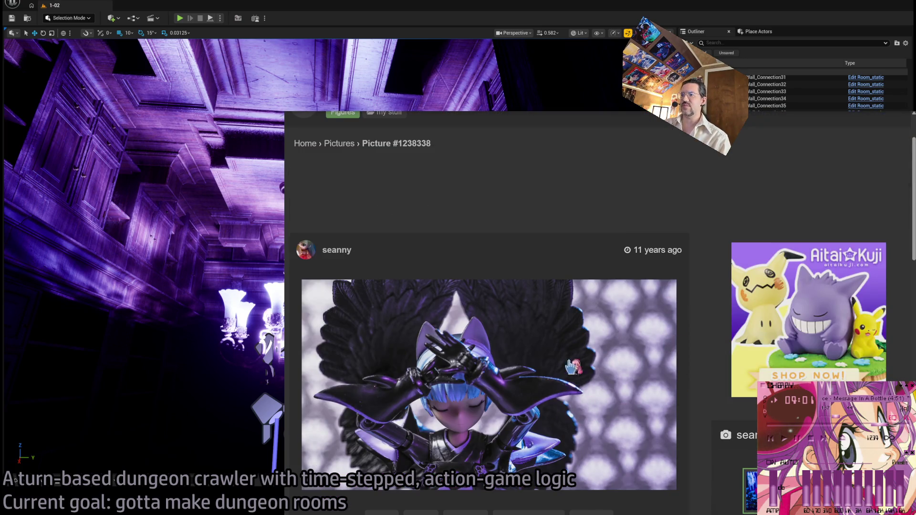
key("alt+Left")
scroll(419, 233, "down", 3)
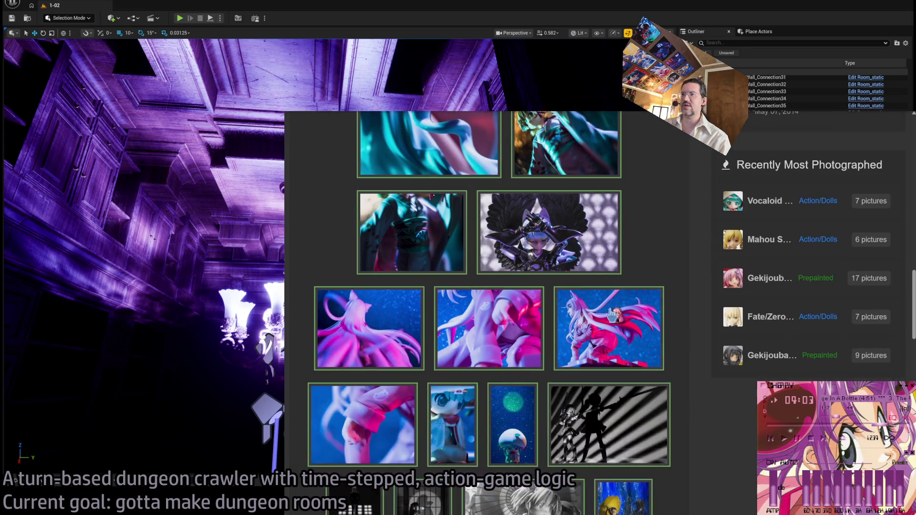
left_click(420, 234)
scroll(710, 346, "down", 3)
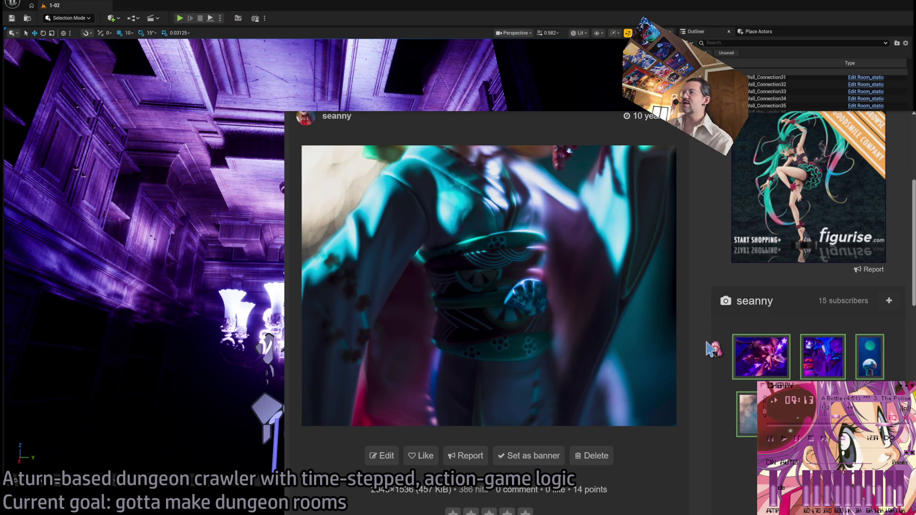
Switch back to Unreal and focus the viewport on the photo board actor.
key("alt+Tab")
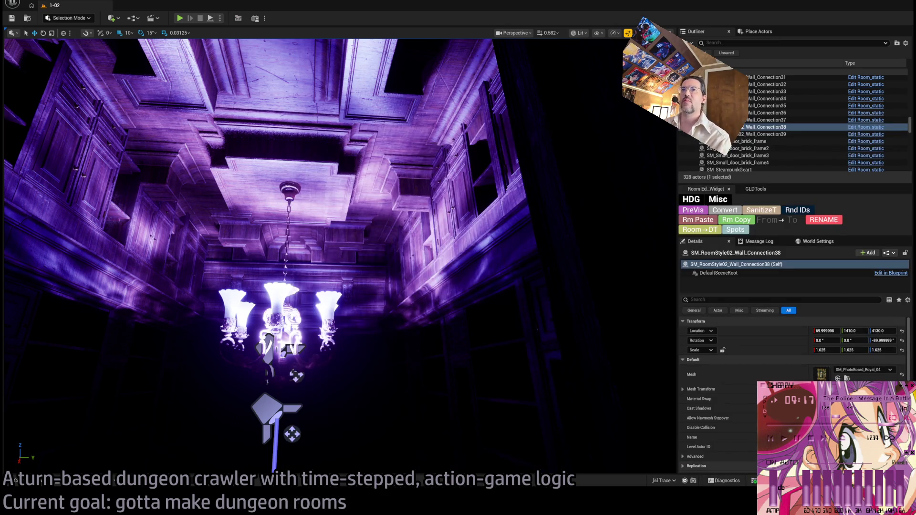
key("f")
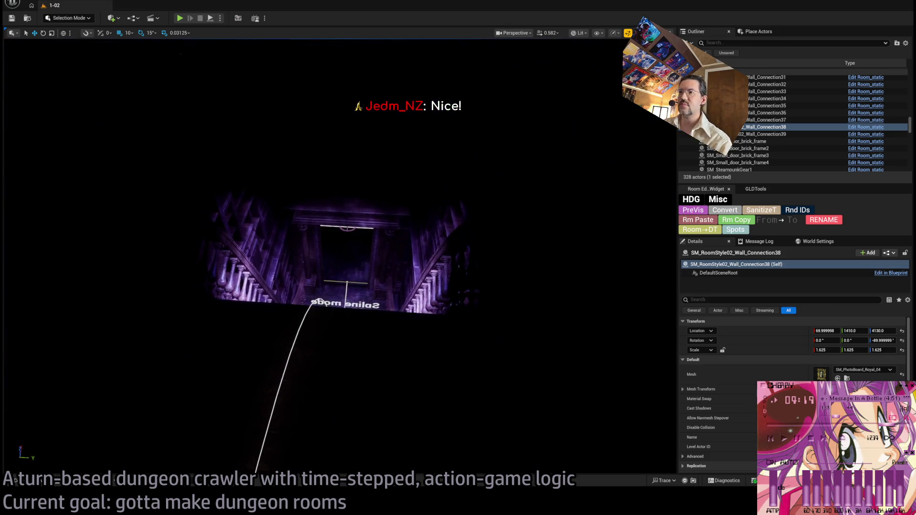
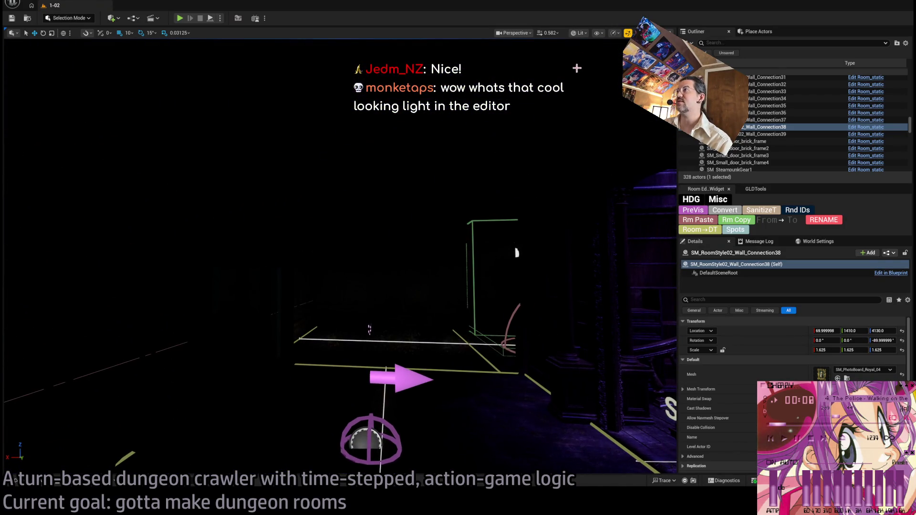
Preview the room unlit, return to full lighting, and frame the selected wall connection.
key("F3")
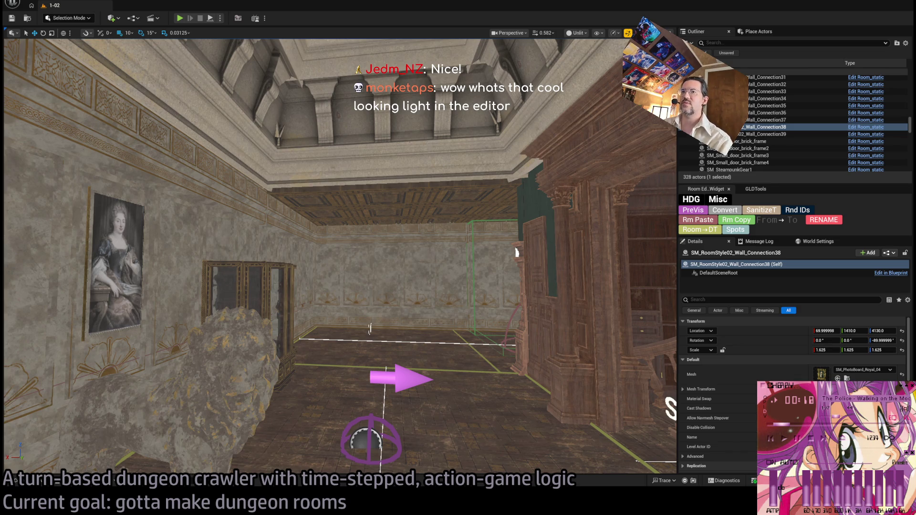
key("alt+4")
key("f")
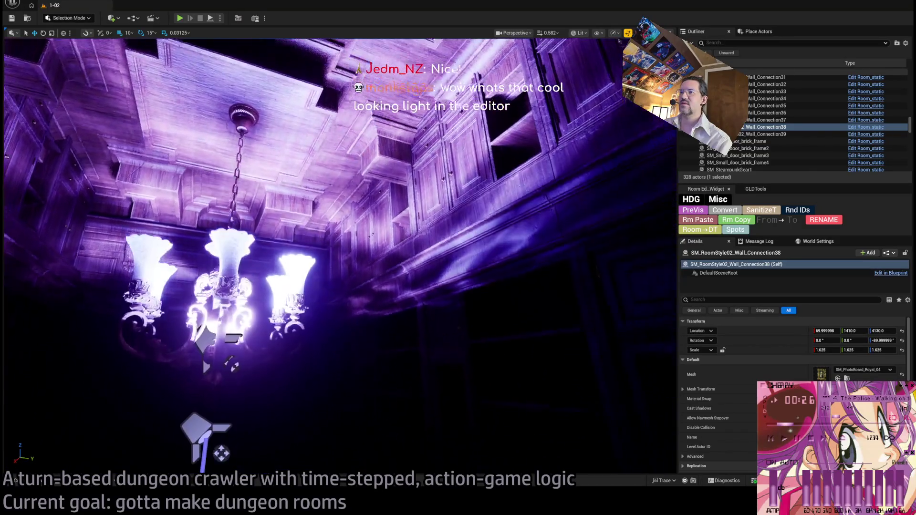
left_click(211, 326)
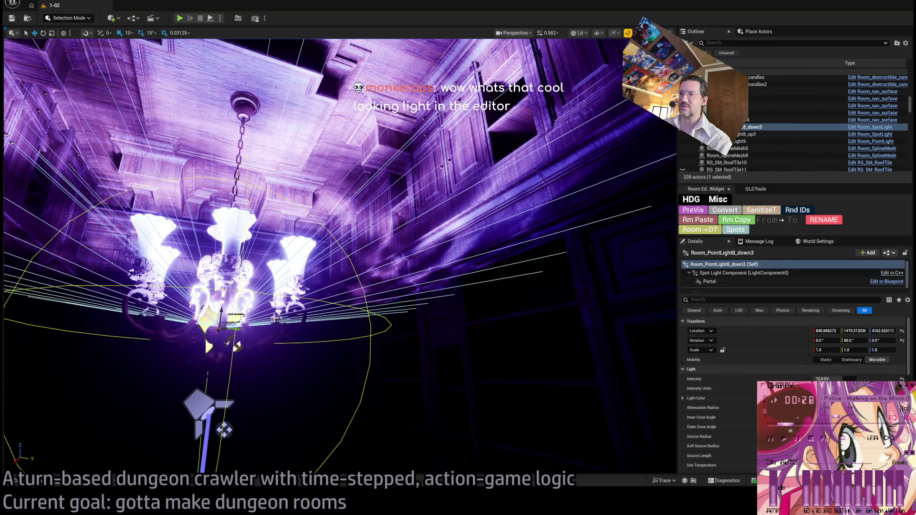
scroll(721, 370, "up", 3)
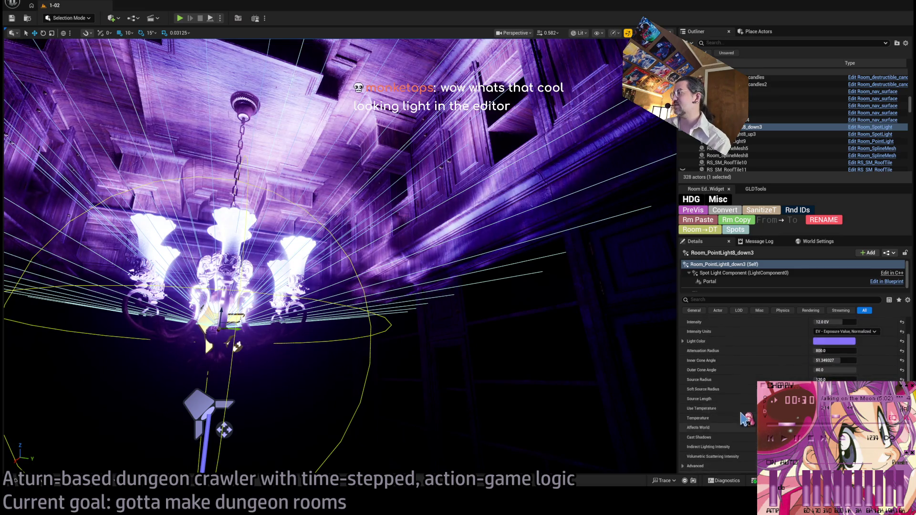
scroll(729, 382, "down", 10)
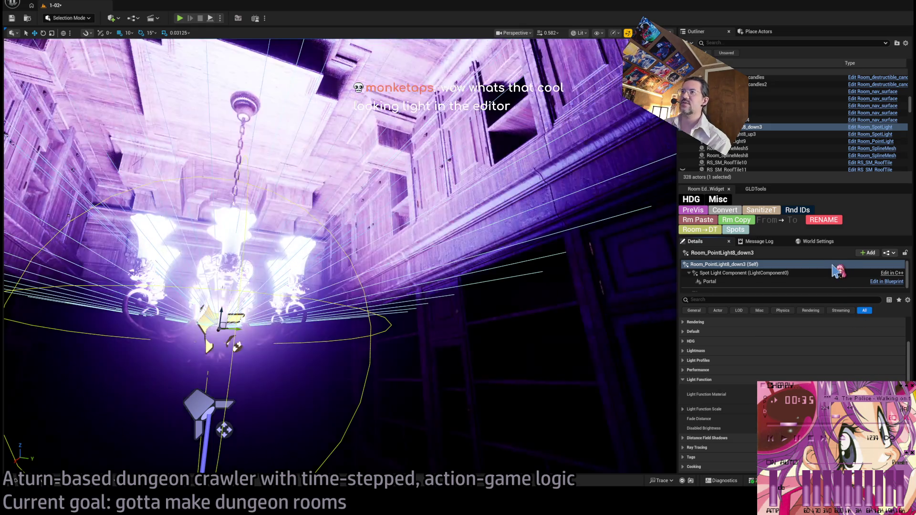
left_click_drag(333, 238, 320, 267)
left_click_drag(238, 122, 240, 119)
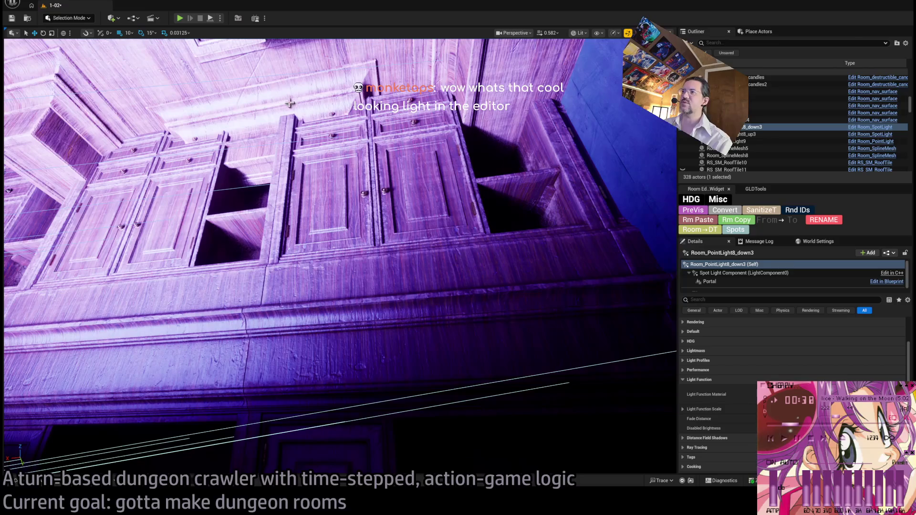
left_click_drag(290, 102, 229, 126)
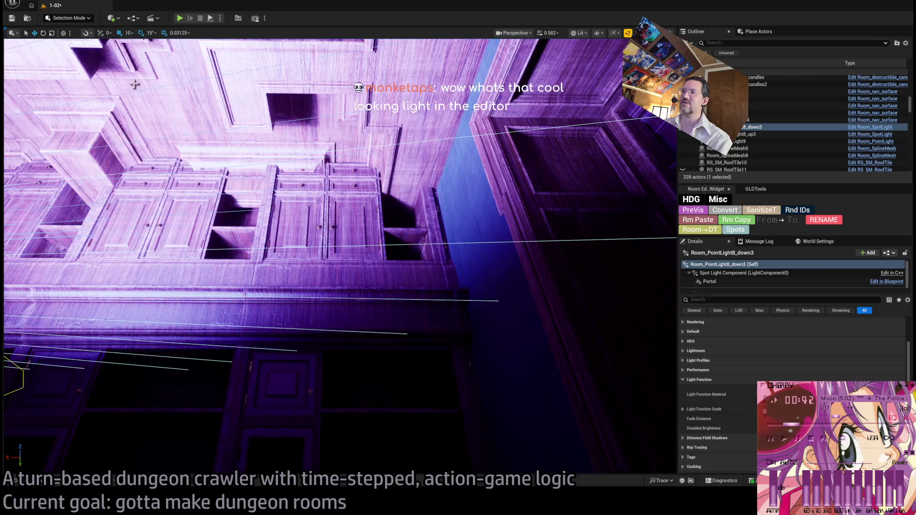
left_click_drag(262, 139, 256, 128)
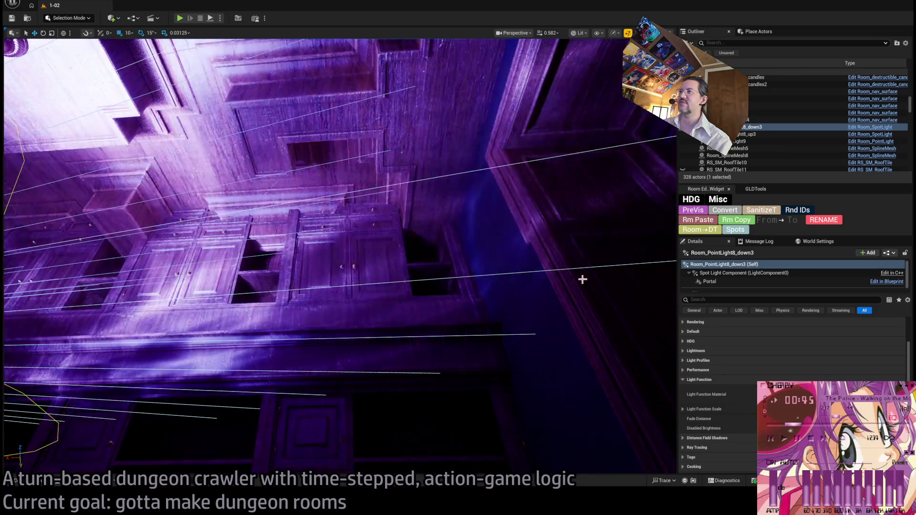
left_click_drag(582, 278, 577, 285)
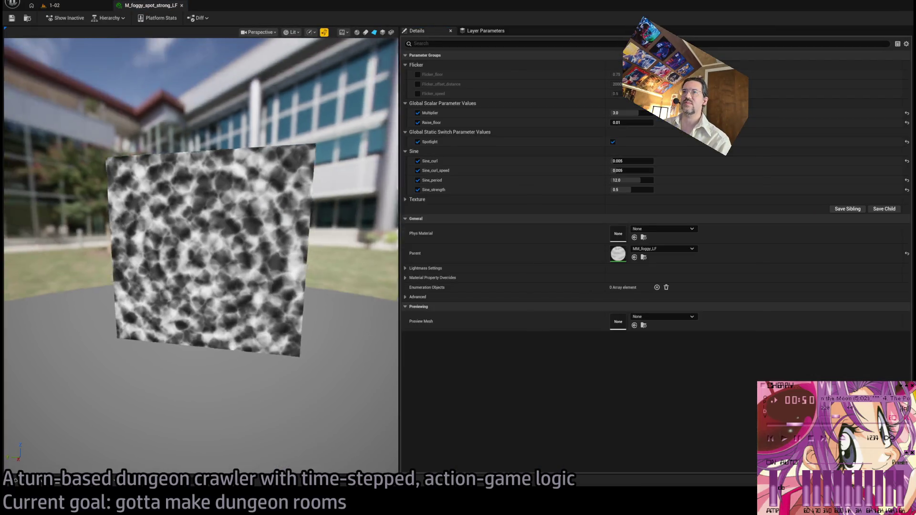
mouse_move(200, 239)
left_mouse_down()
mouse_move(153, 238)
mouse_move(172, 234)
mouse_move(233, 104)
left_mouse_up()
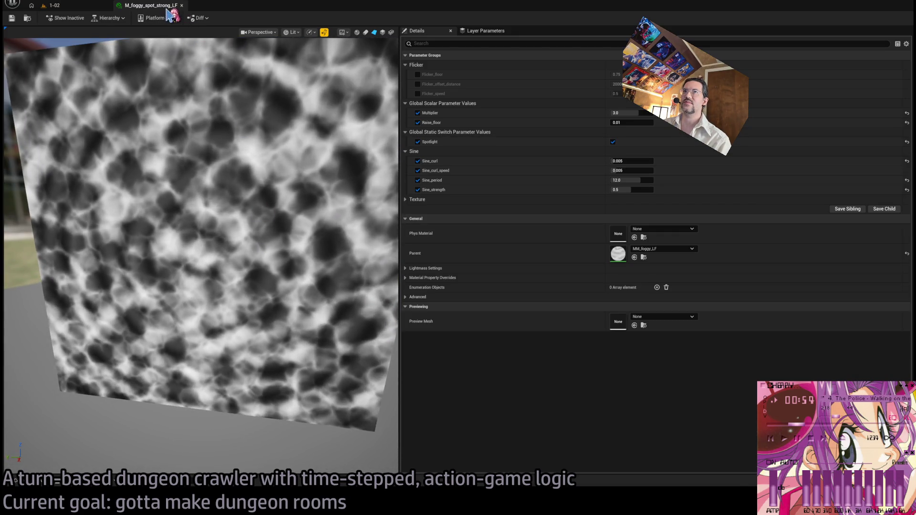
left_click(181, 5)
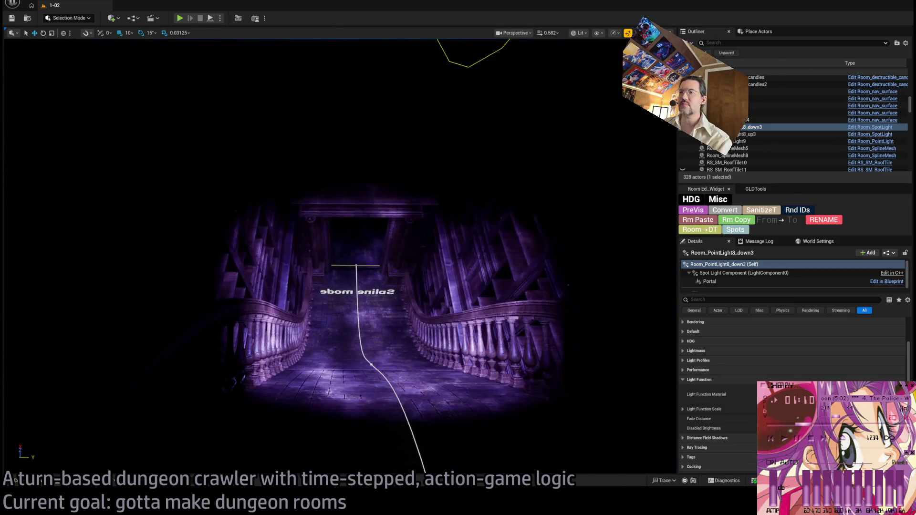
Select and frame Room_PointLight8_up3, scrolling past its Lightmass and Light Profiles settings.
double_click(744, 134)
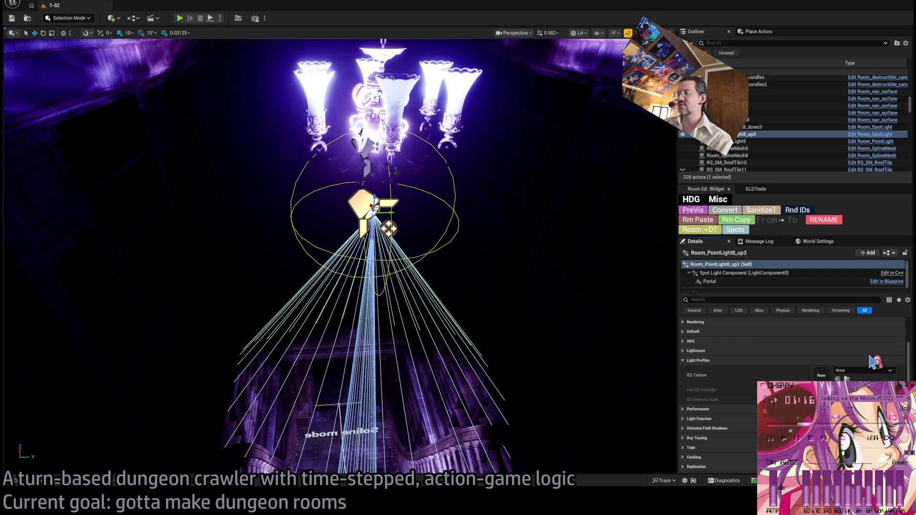
left_click(705, 351)
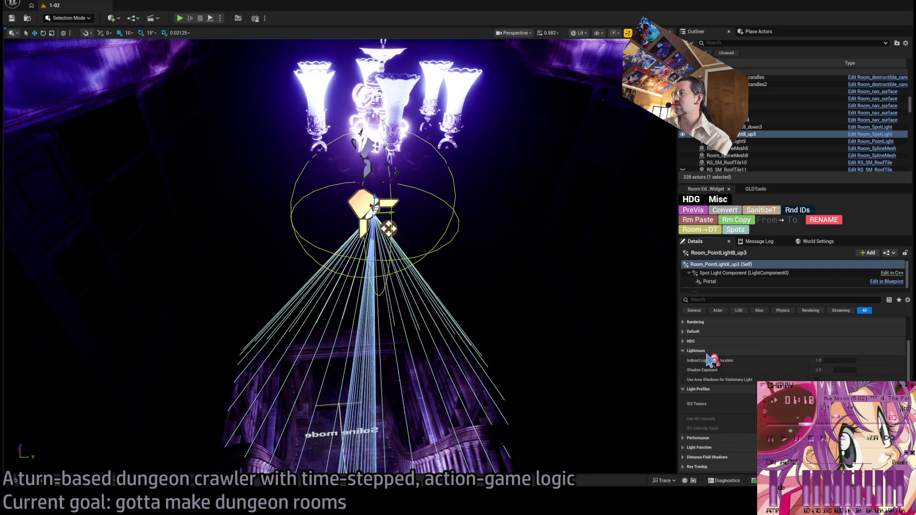
left_click(707, 350)
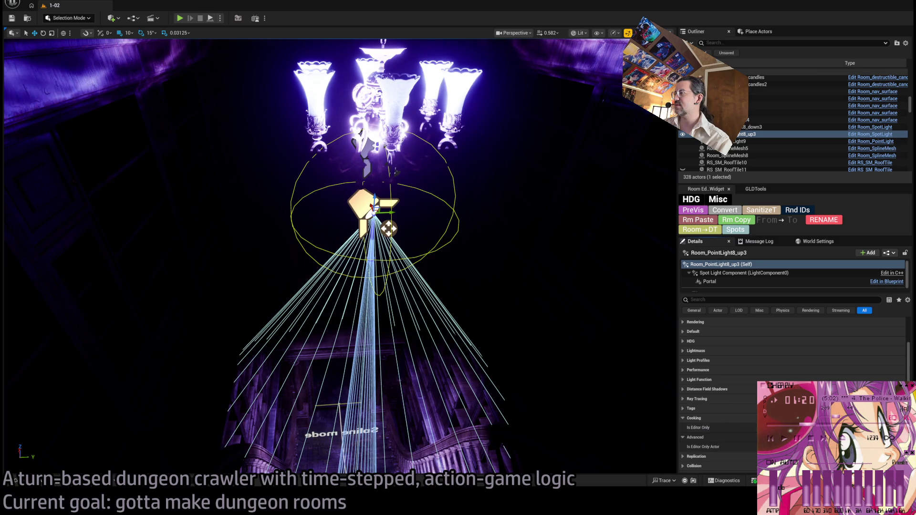
scroll(715, 372, "down", 2)
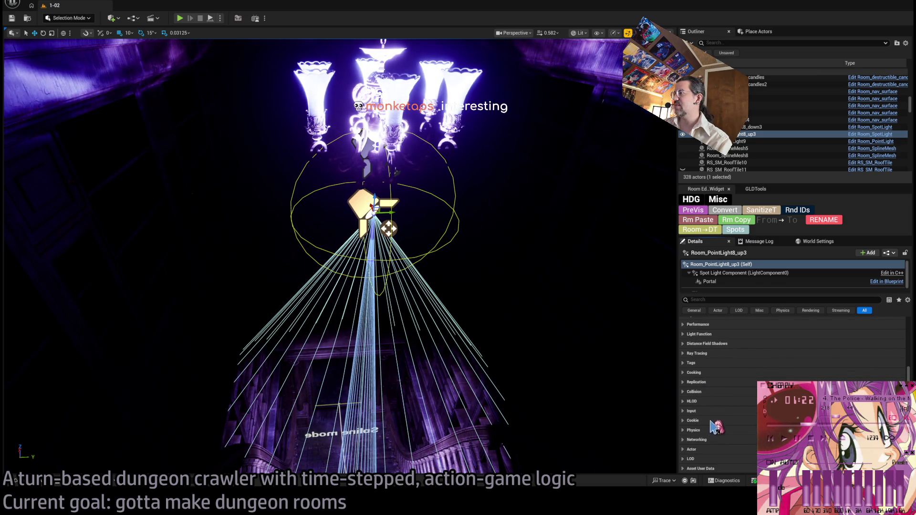
scroll(855, 375, "down", 2)
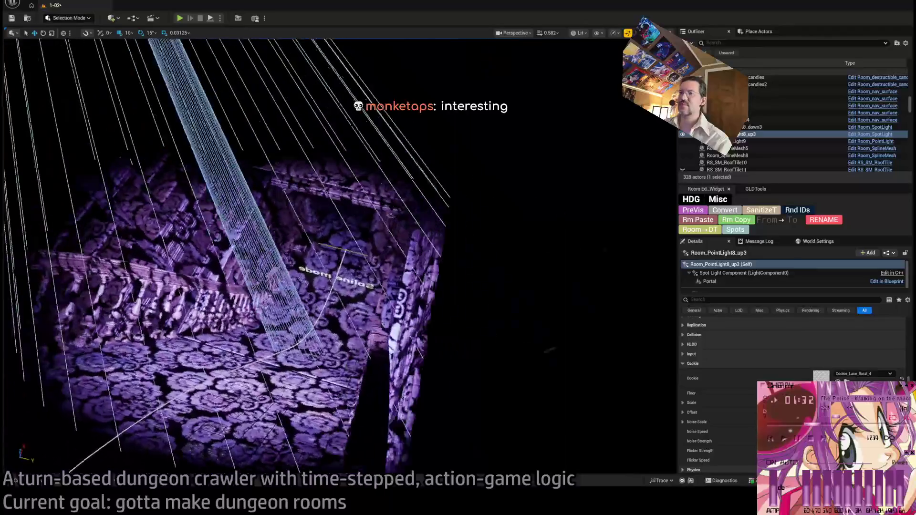
Undo the floral lace cookie so the spot light has no cookie, and collapse the Cookie settings.
key("ctrl+z")
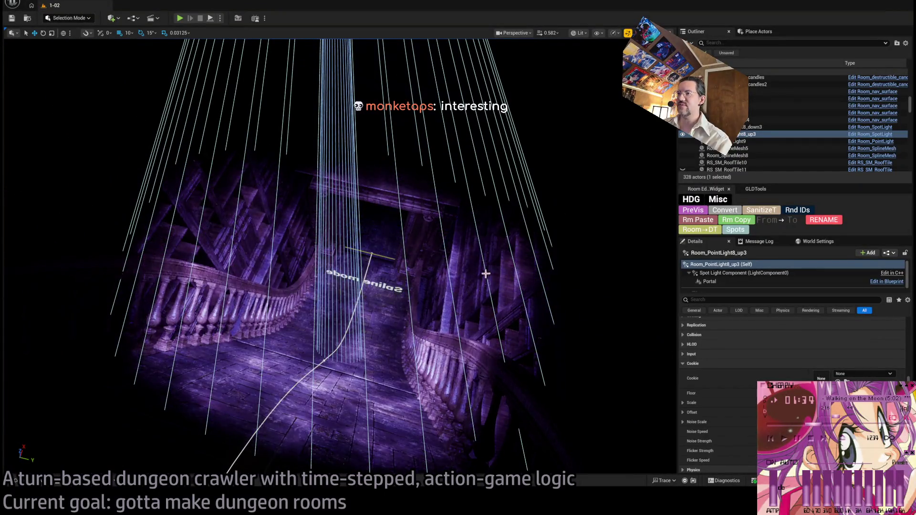
key("f")
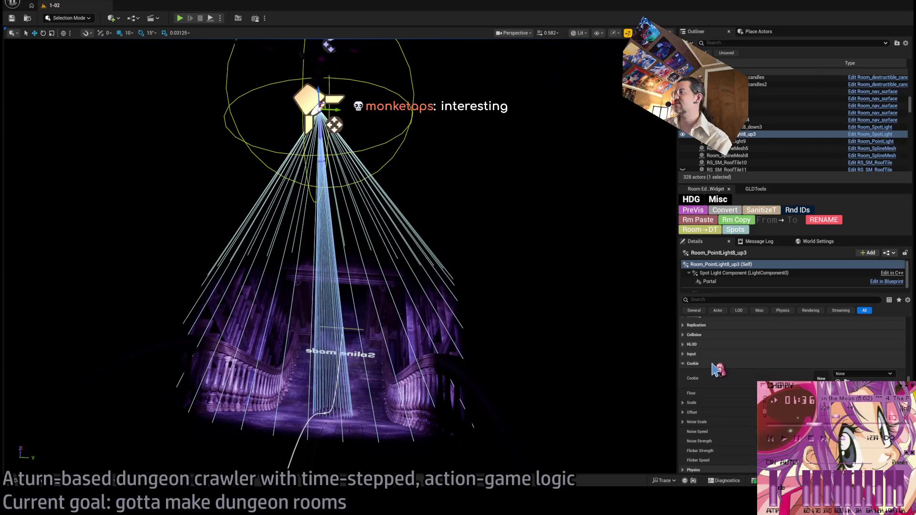
left_click(712, 364)
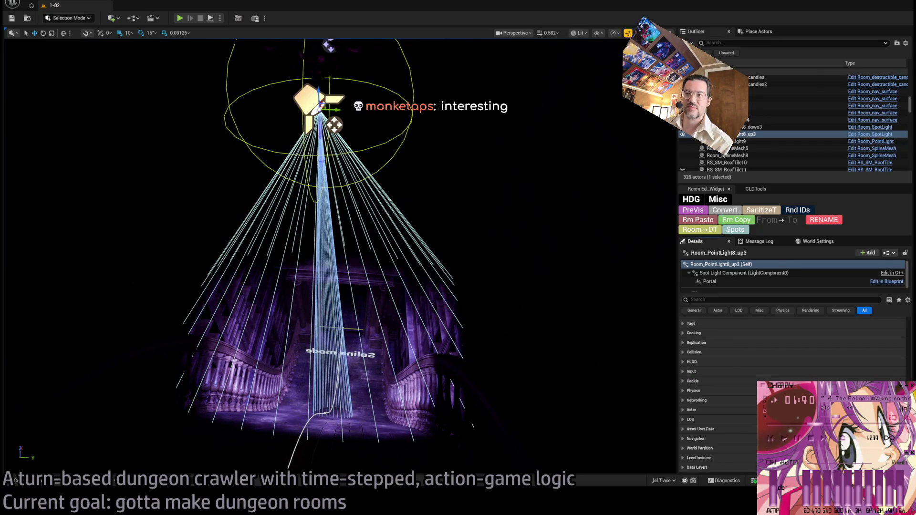
scroll(340, 258, "up", 10)
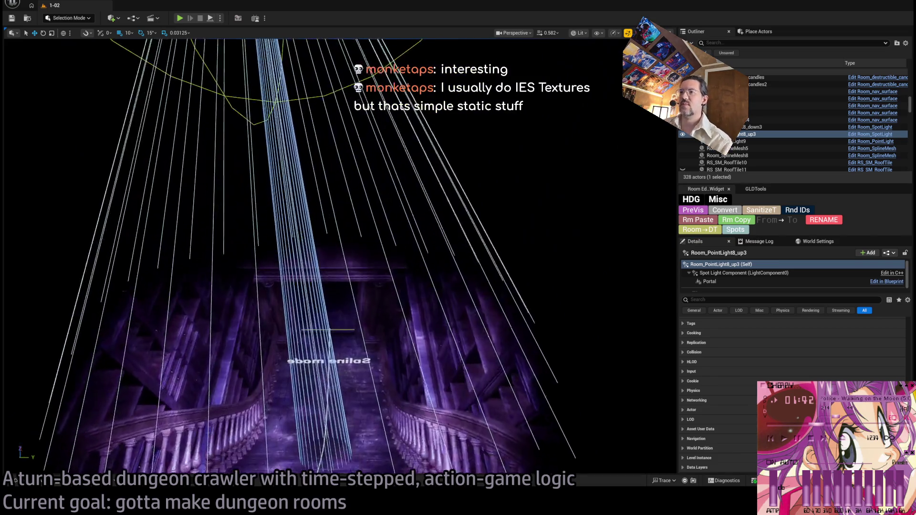
scroll(340, 258, "up", 10)
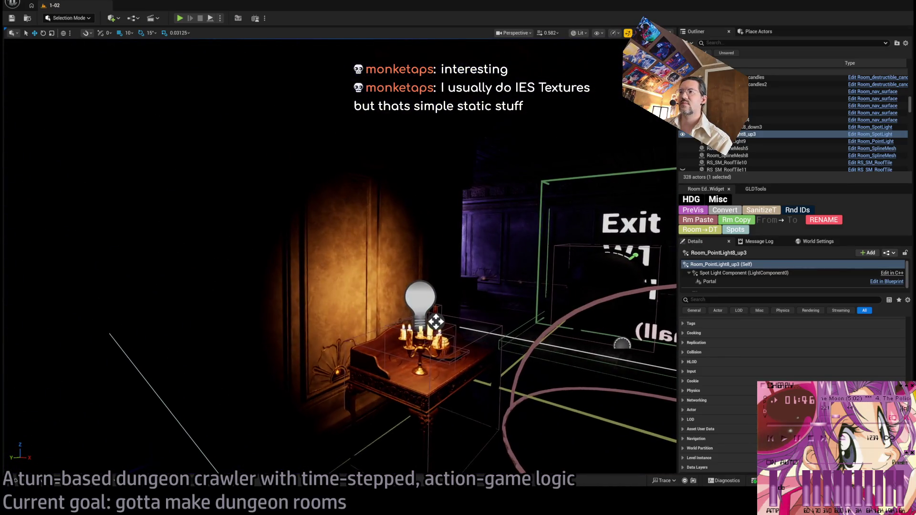
scroll(340, 258, "up", 5)
scroll(434, 257, "up", 5)
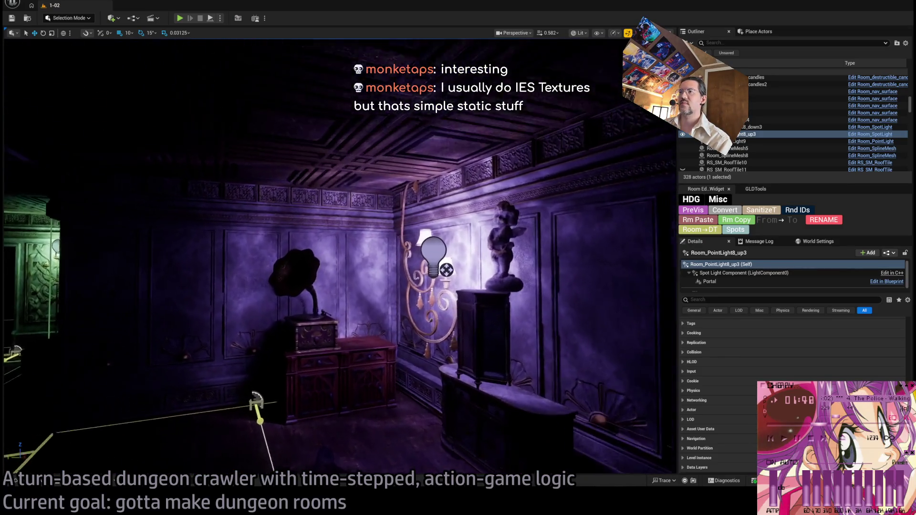
left_click(434, 253)
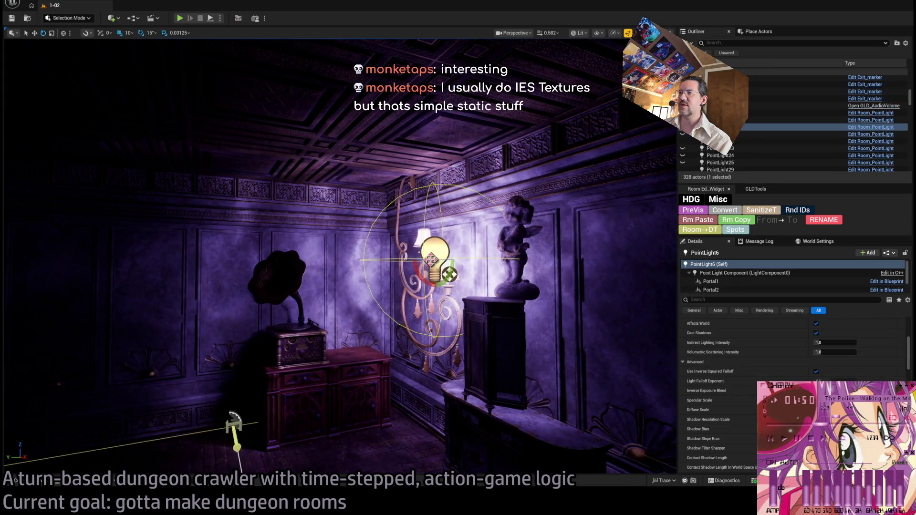
left_click_drag(449, 274, 448, 274)
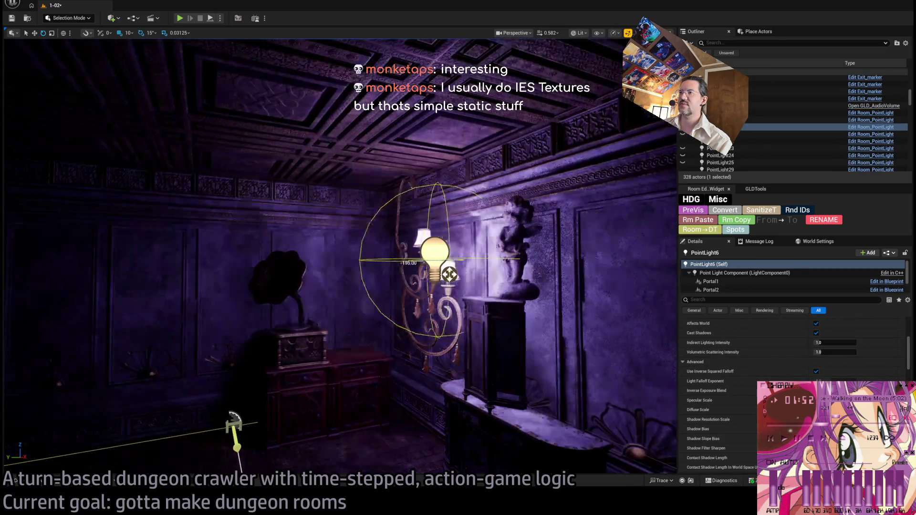
key("ctrl+s")
scroll(448, 275, "down", 5)
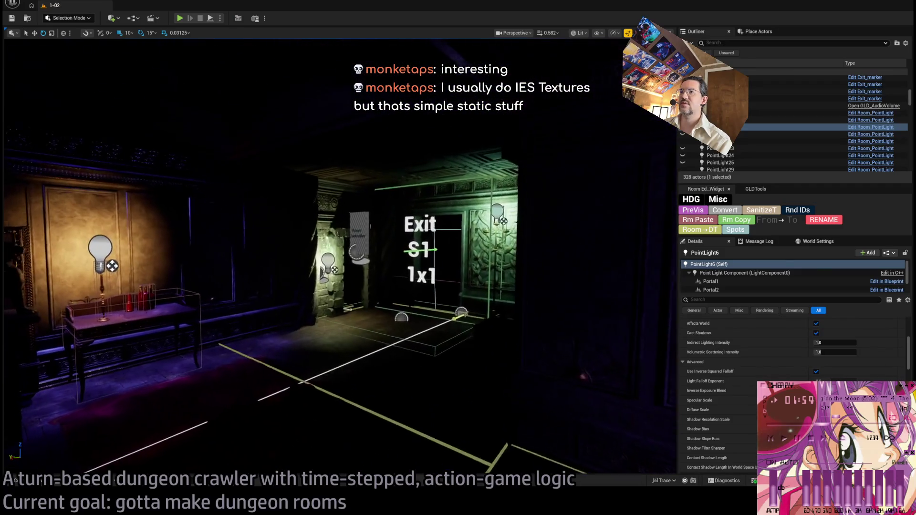
key("f")
mouse_move(449, 275)
left_mouse_down()
mouse_move(391, 271)
mouse_move(396, 214)
mouse_move(357, 243)
mouse_move(459, 313)
mouse_move(458, 229)
mouse_move(460, 248)
mouse_move(429, 267)
mouse_move(419, 248)
mouse_move(429, 210)
mouse_move(444, 248)
mouse_move(472, 255)
left_mouse_up()
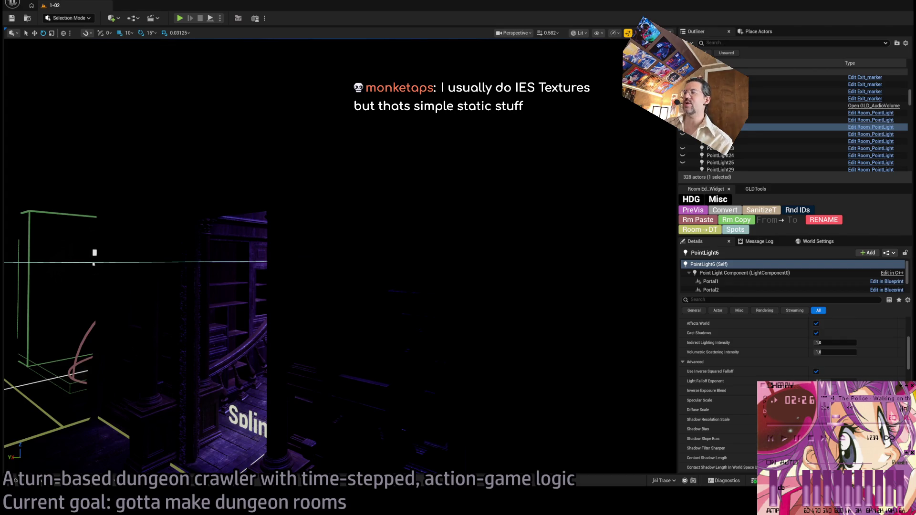
left_click_drag(339, 211, 333, 216)
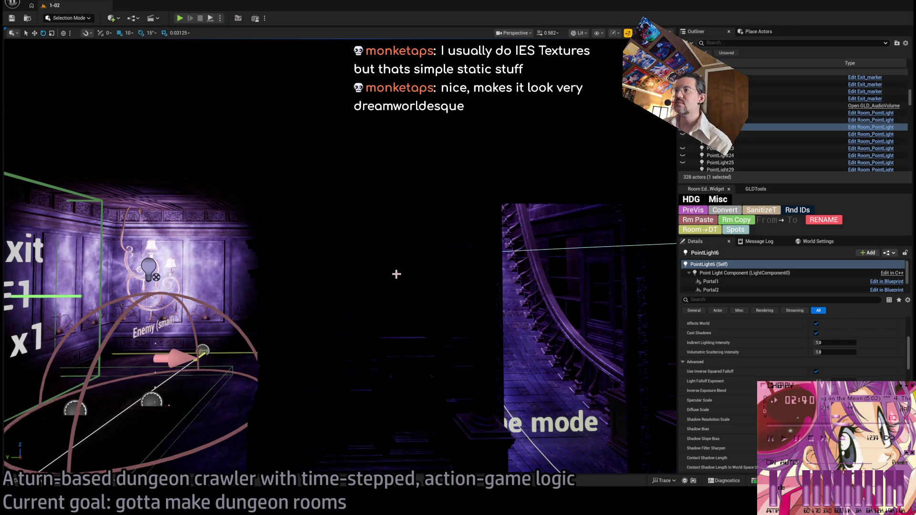
left_click_drag(396, 274, 396, 274)
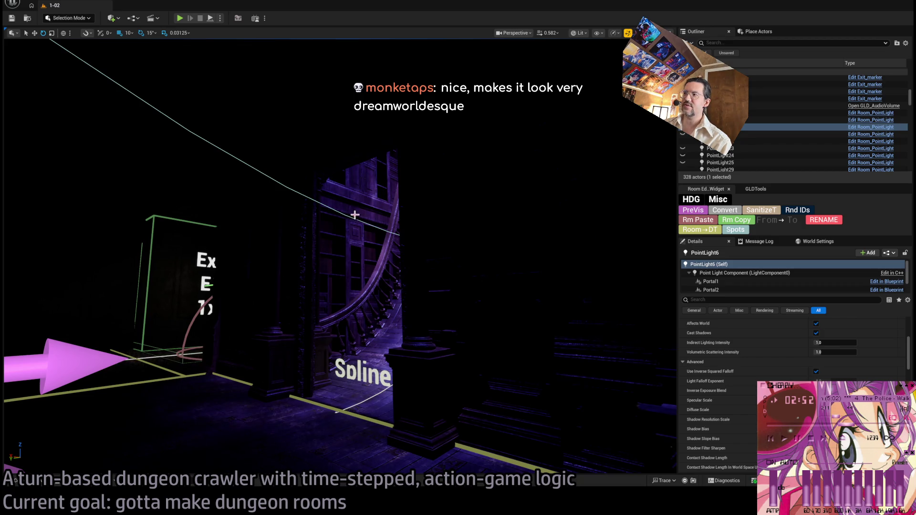
left_click_drag(331, 274, 330, 274)
mouse_move(388, 322)
left_mouse_down()
mouse_move(370, 302)
mouse_move(339, 294)
mouse_move(354, 295)
left_mouse_up()
left_click_drag(429, 358, 430, 359)
left_click_drag(207, 235, 207, 235)
left_click_drag(540, 255, 540, 255)
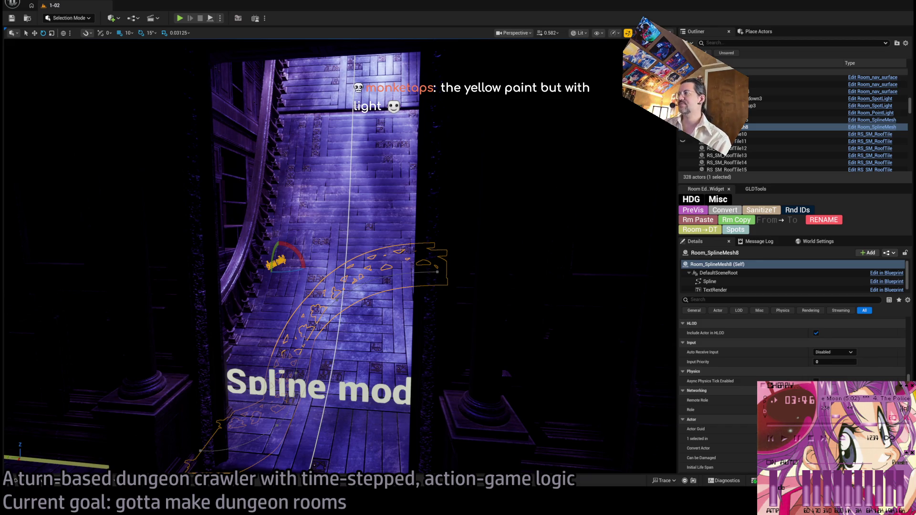
key("f")
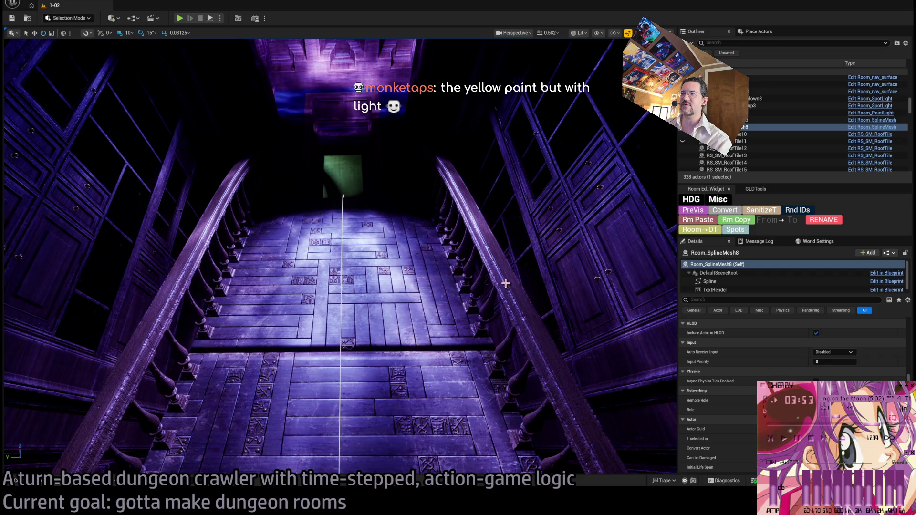
left_click_drag(383, 327, 384, 272)
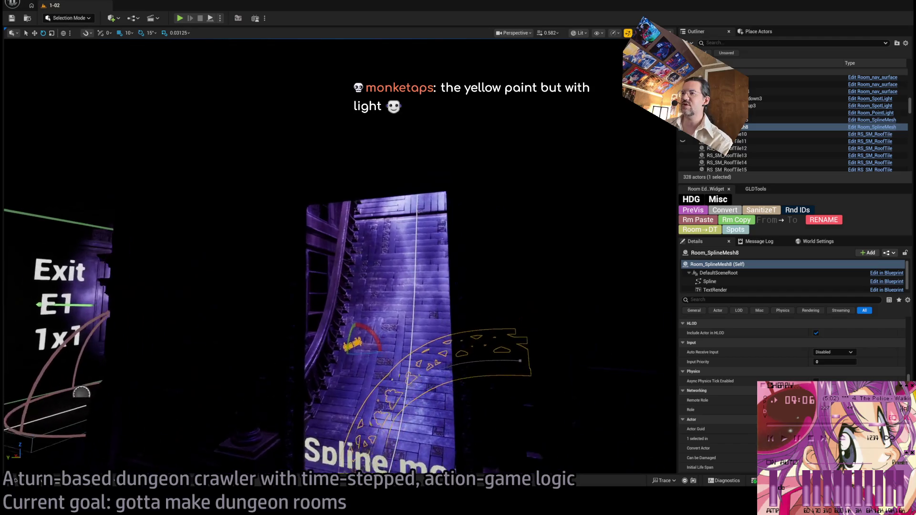
key("Up")
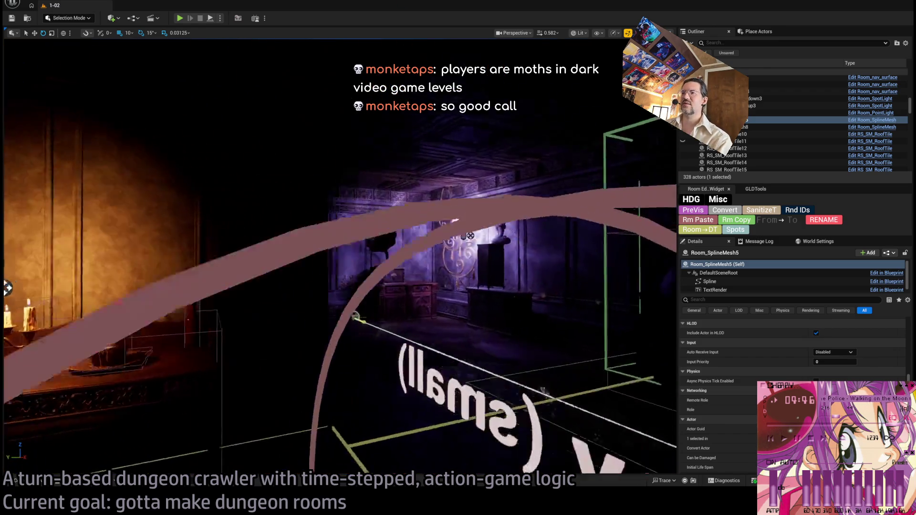
key("f")
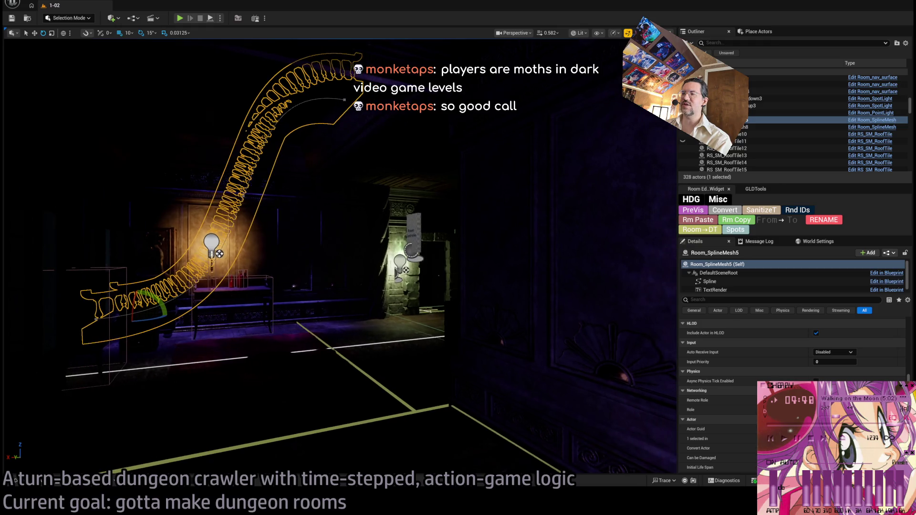
Jump to Room_structure72 and focus on the spotlight above the spline ramp.
left_click(413, 260)
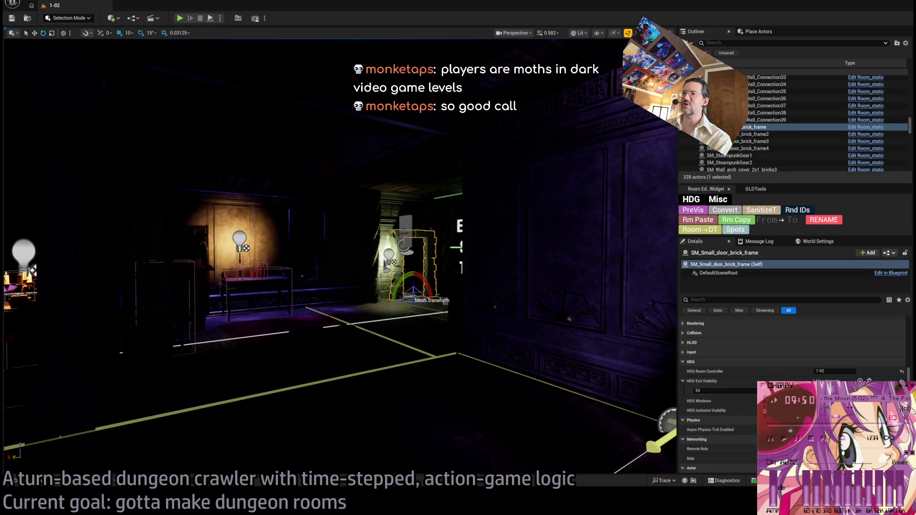
double_click(744, 134)
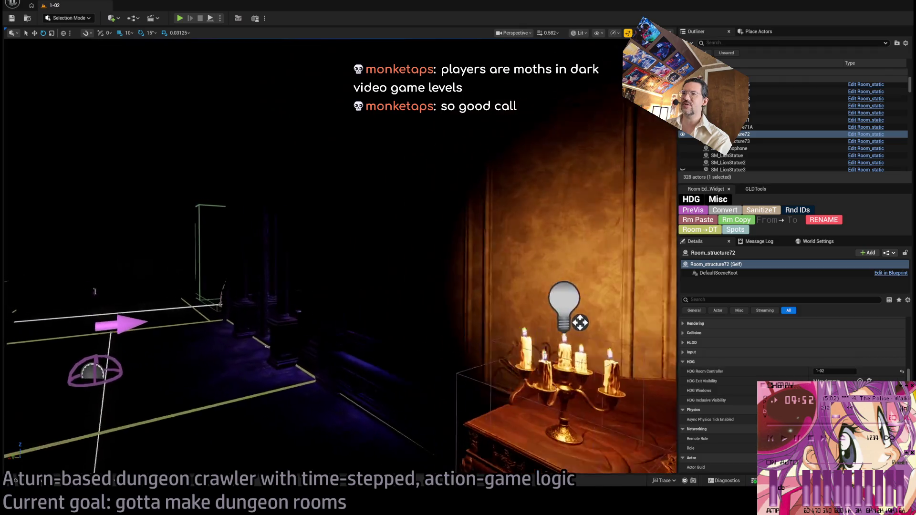
mouse_move(370, 251)
left_mouse_down()
mouse_move(363, 143)
mouse_move(306, 172)
mouse_move(295, 209)
left_mouse_up()
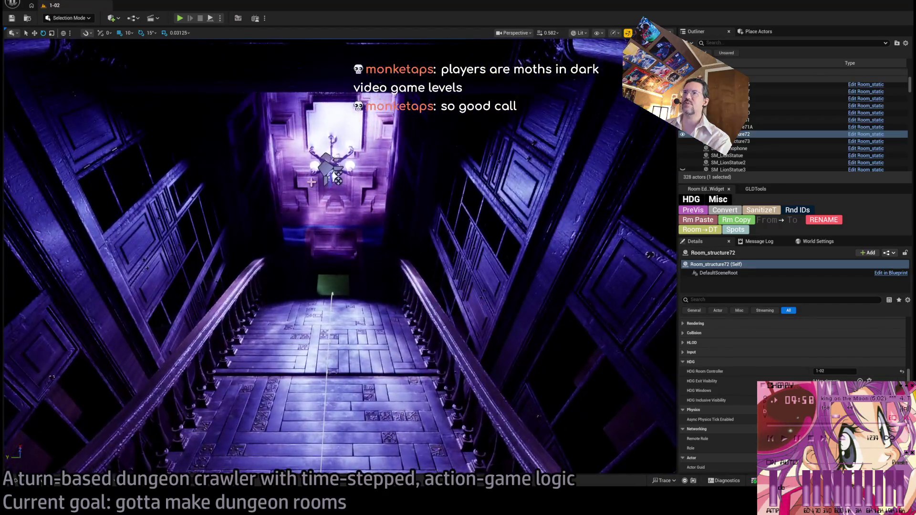
left_click(311, 182)
key("f")
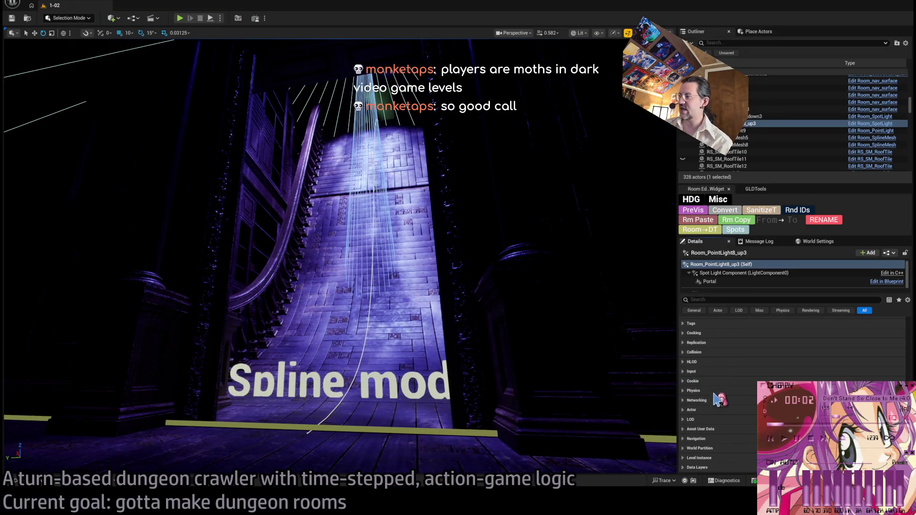
scroll(721, 391, "up", 5)
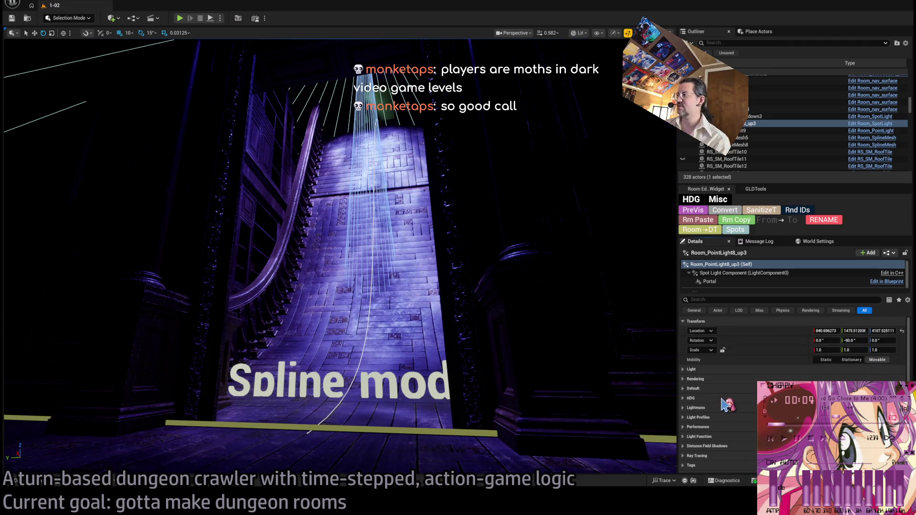
Inspect the spotlight's HDG, light profile, light function and main light settings in Details.
left_click(714, 398)
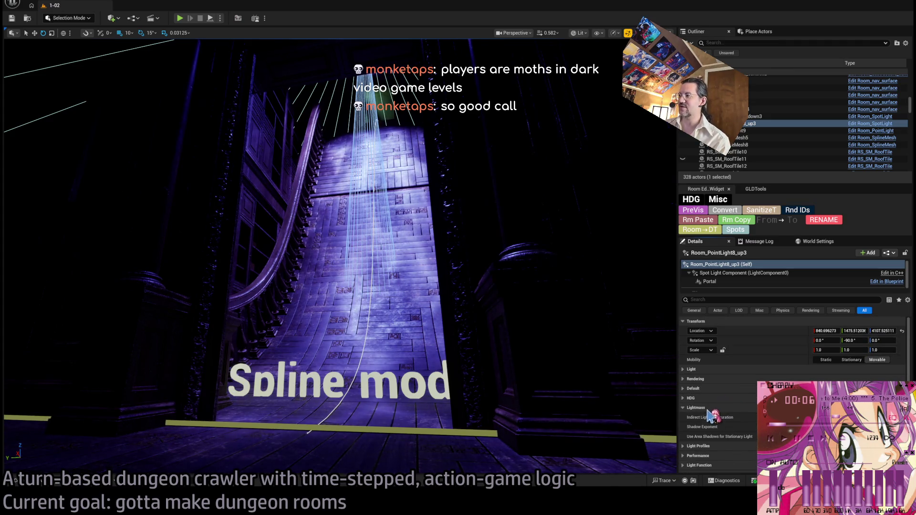
left_click(711, 397)
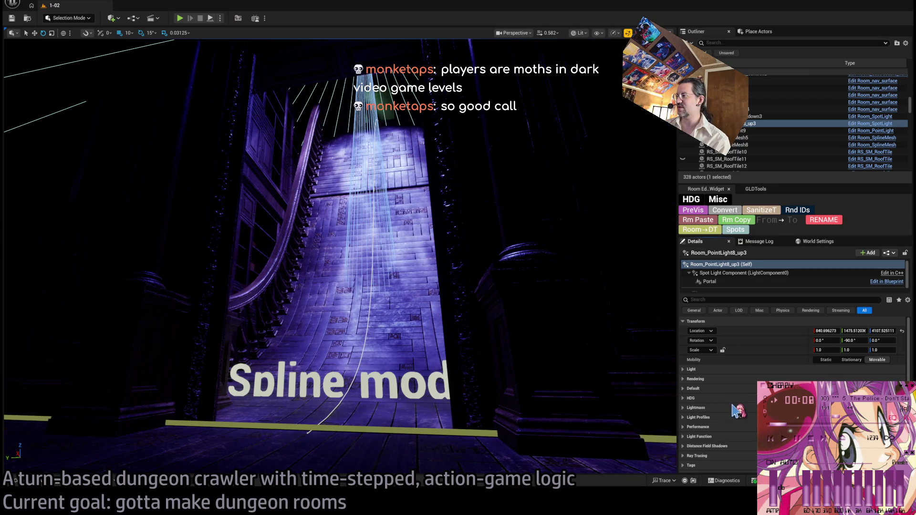
left_click(713, 417)
scroll(713, 417, "down", 3)
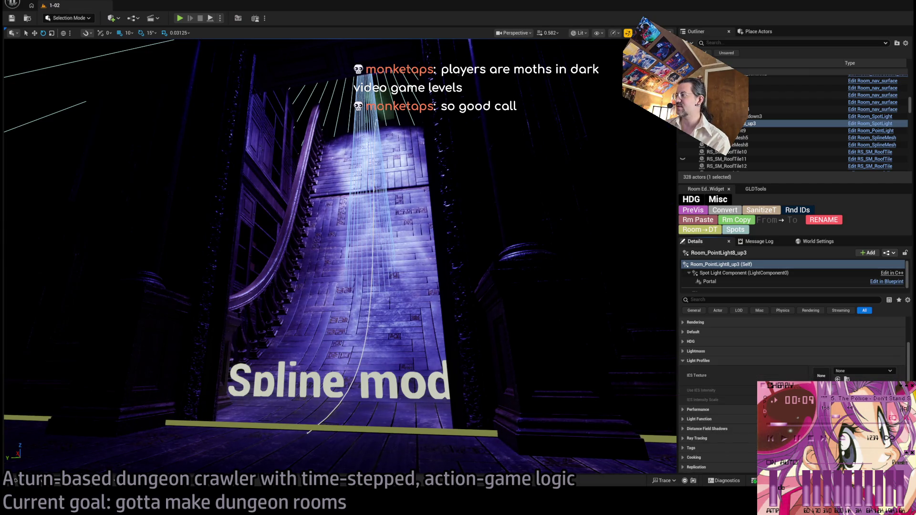
left_click(715, 362)
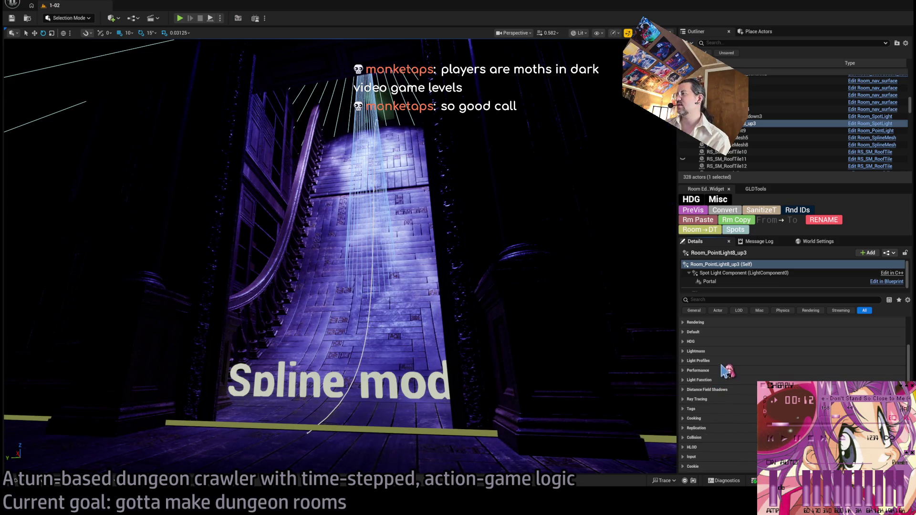
left_click(716, 379)
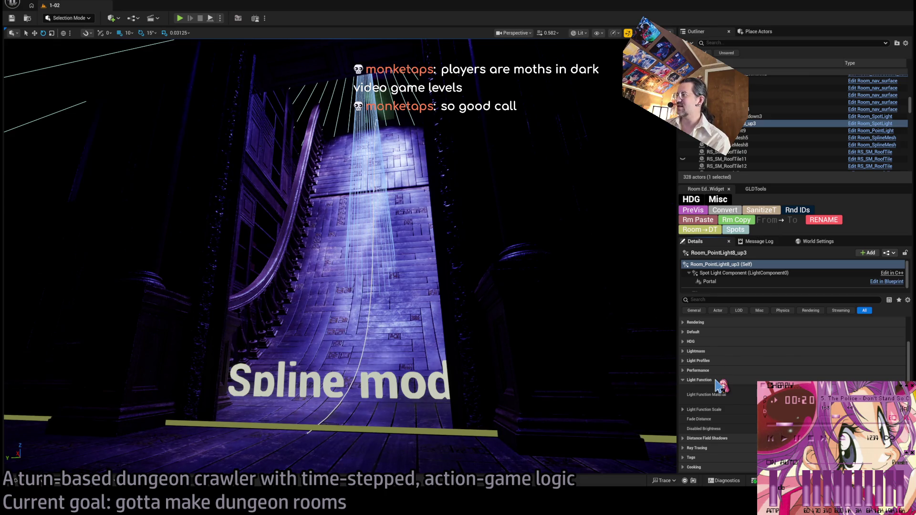
left_click(716, 380)
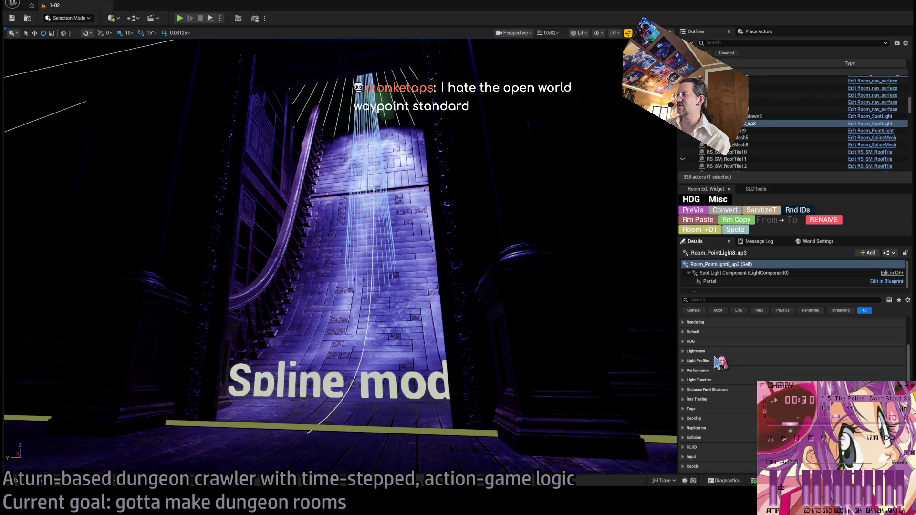
scroll(718, 362, "up", 2)
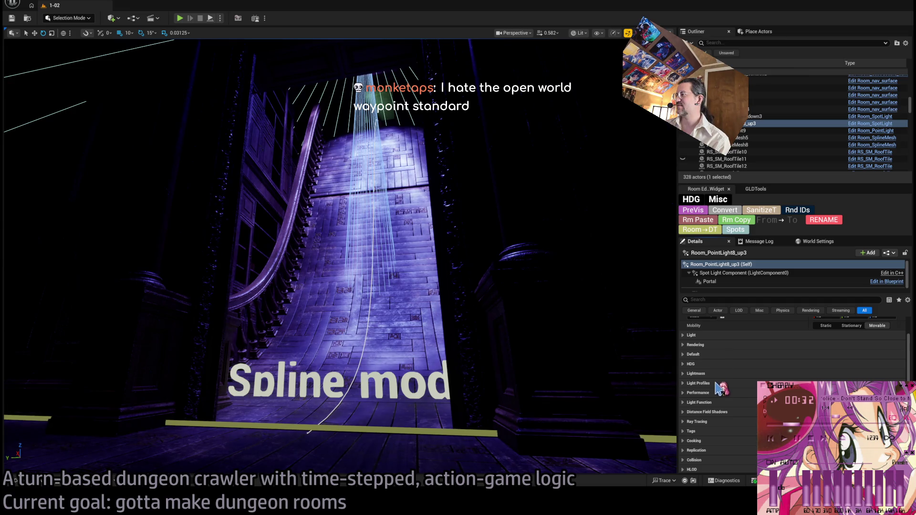
left_click(691, 335)
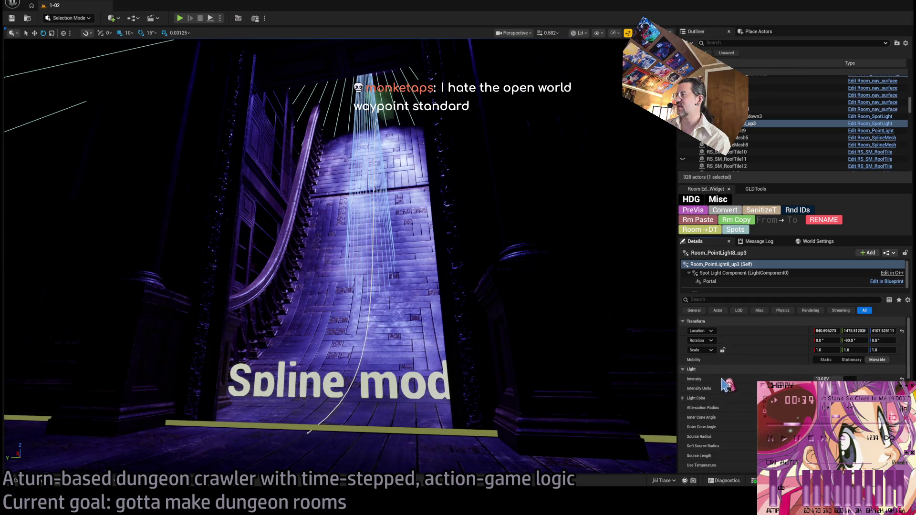
scroll(718, 382, "down", 2)
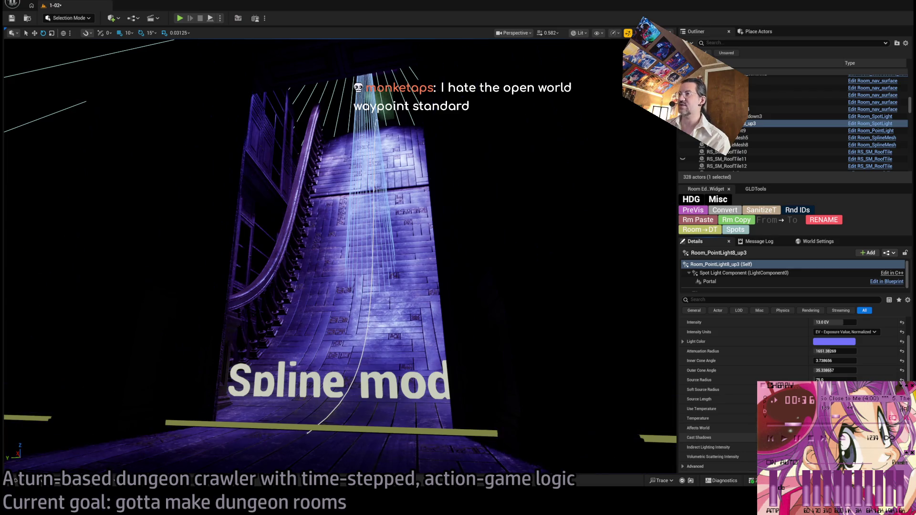
Switch the viewport to Unlit and select the door pillar SM_DinnerRoom_BigDoor9.
key("f")
mouse_move(338, 258)
left_mouse_down()
mouse_move(358, 265)
mouse_move(367, 286)
mouse_move(372, 257)
mouse_move(343, 253)
mouse_move(339, 277)
mouse_move(341, 248)
mouse_move(336, 274)
mouse_move(308, 267)
left_mouse_up()
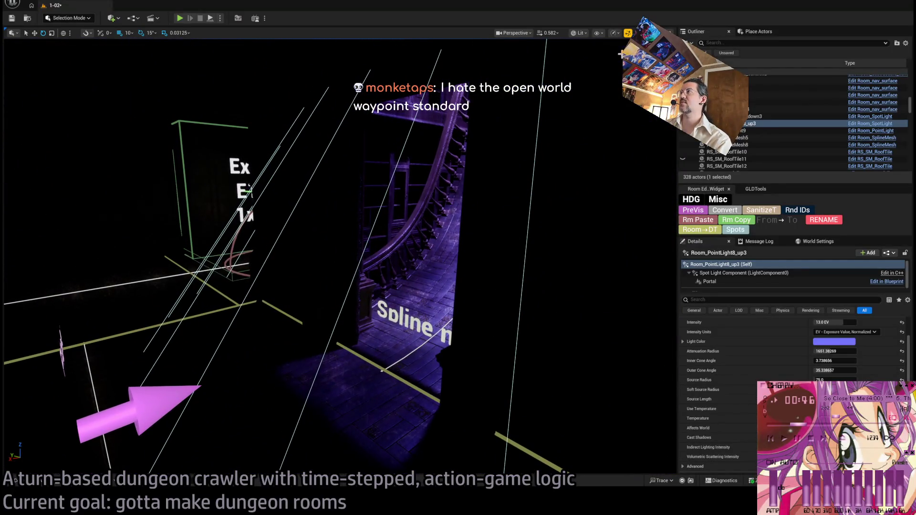
key("alt+3")
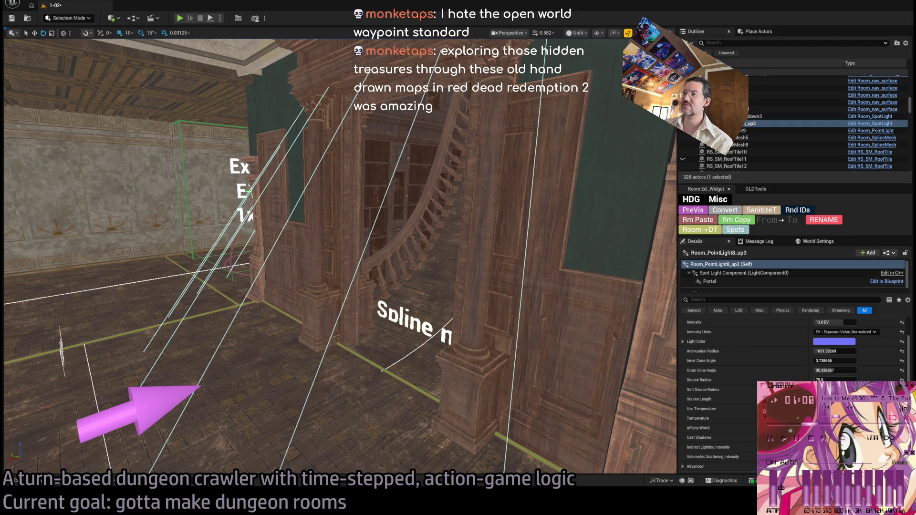
key("w")
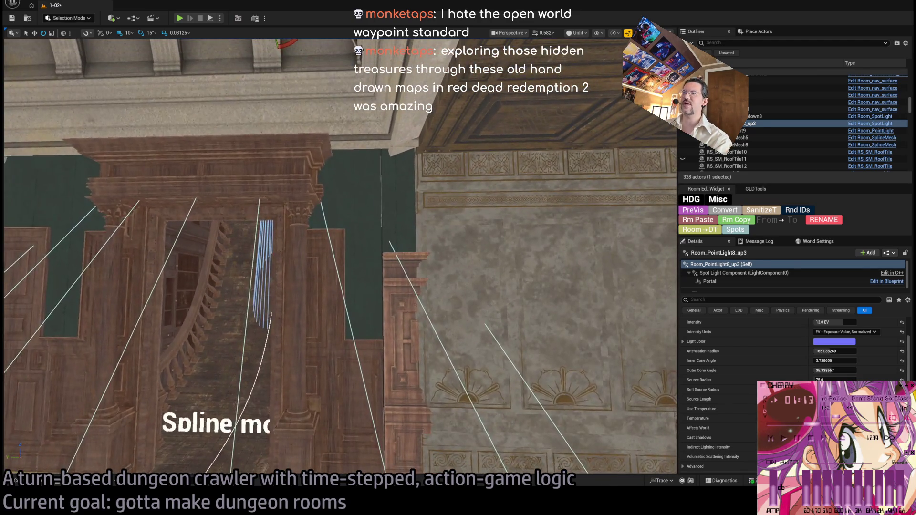
left_click(214, 286)
left_click(395, 315)
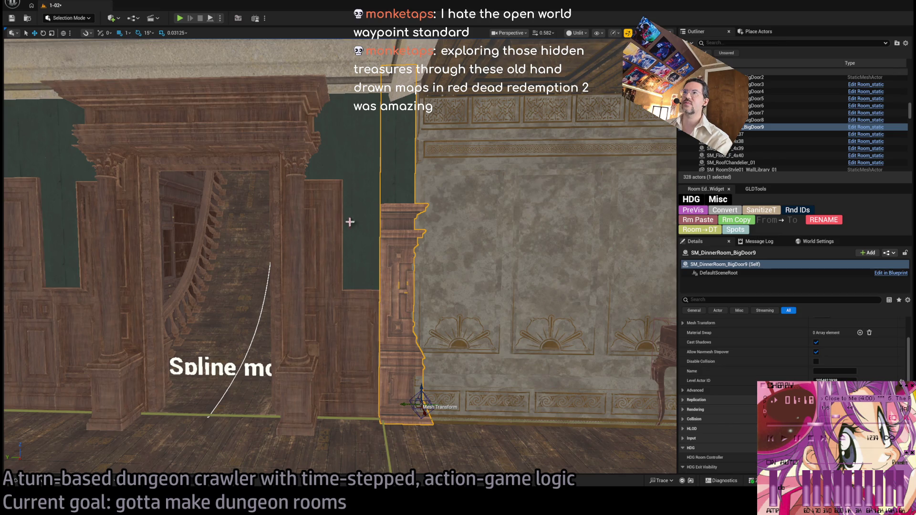
Rotate SM_DinnerRoom_BigDoor9 by 90° and Alt-drag a duplicate, BigDoor10, to its right.
key("w")
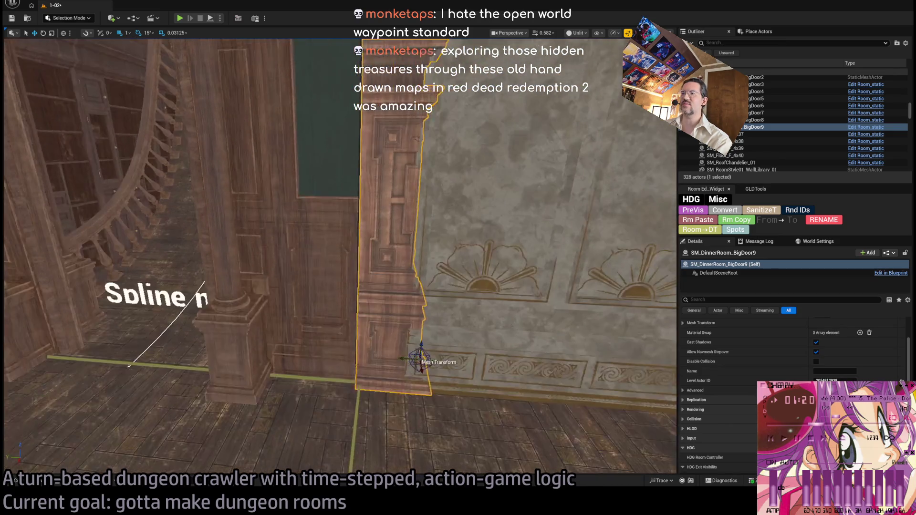
key("s")
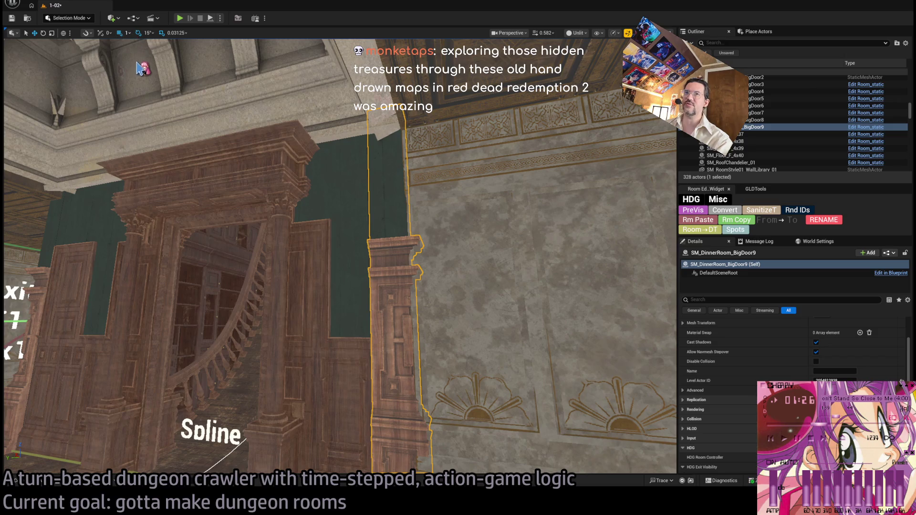
key("w")
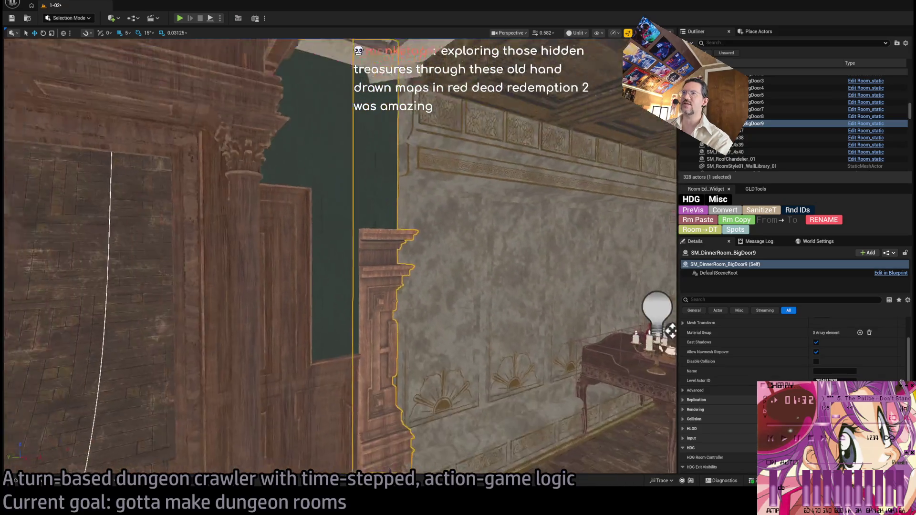
key("d")
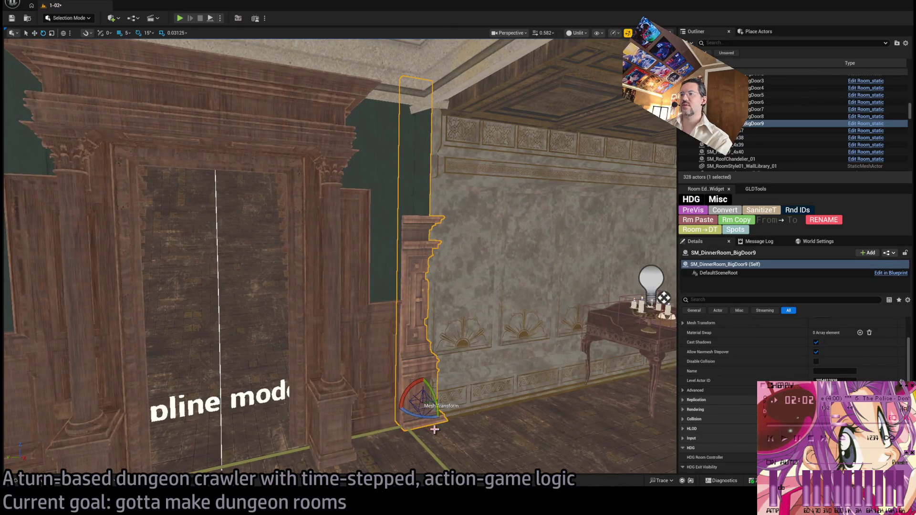
mouse_move(417, 415)
left_mouse_down()
mouse_move(406, 416)
mouse_move(420, 414)
left_mouse_up()
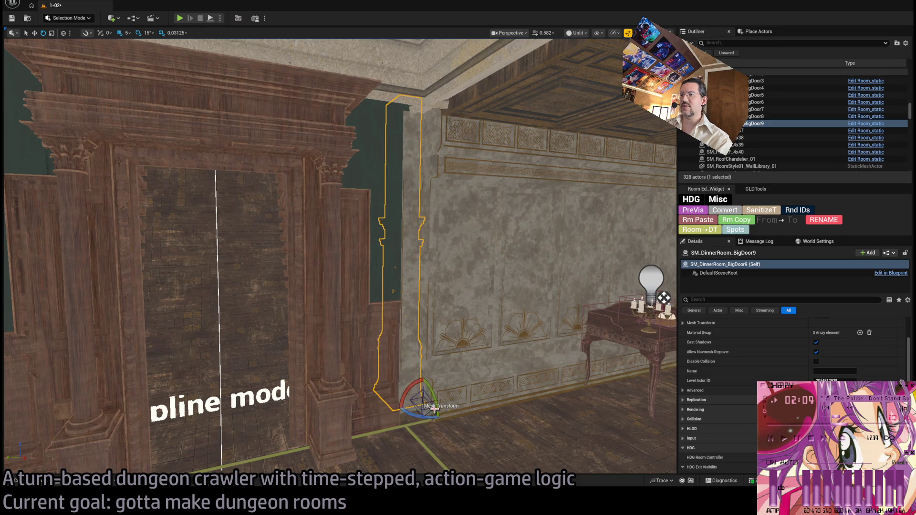
key("w")
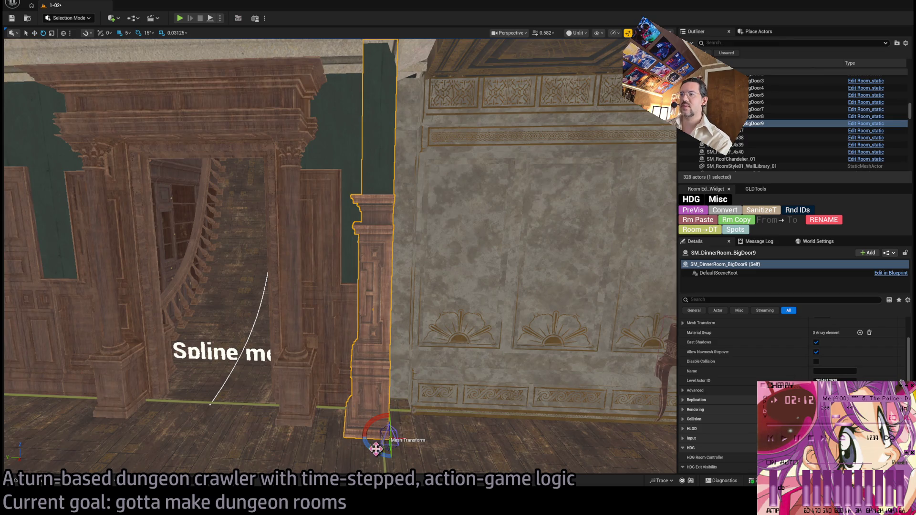
left_click_drag(385, 436, 434, 409, "alt")
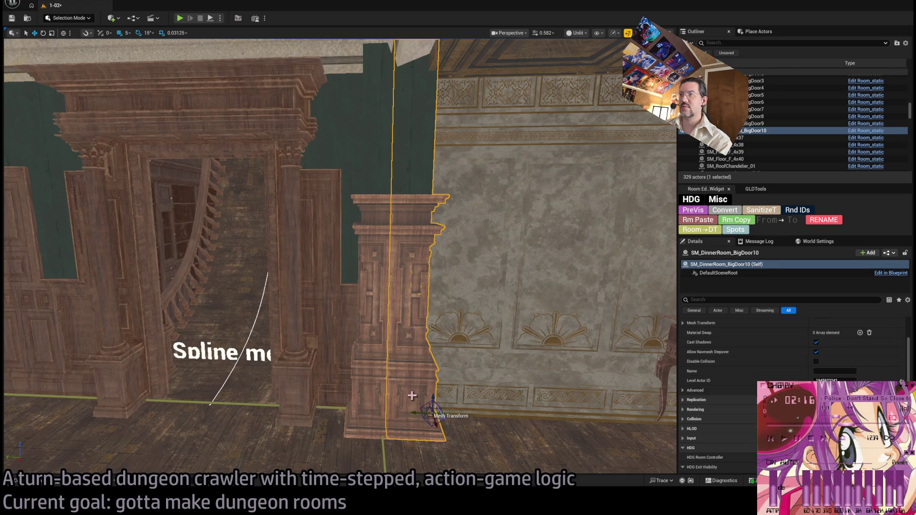
Set grid snap to 1 and slide BigDoor10 beside the BigDoor9 pillar.
key("f")
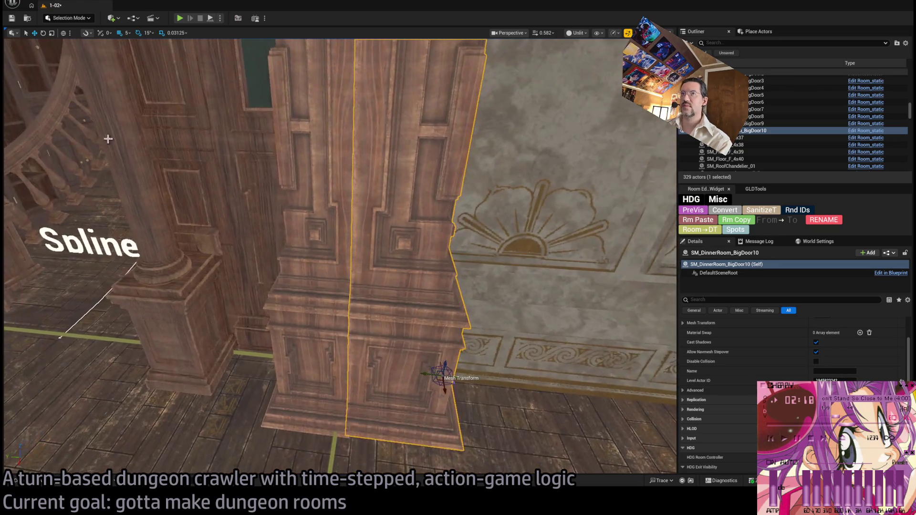
key("bracketleft")
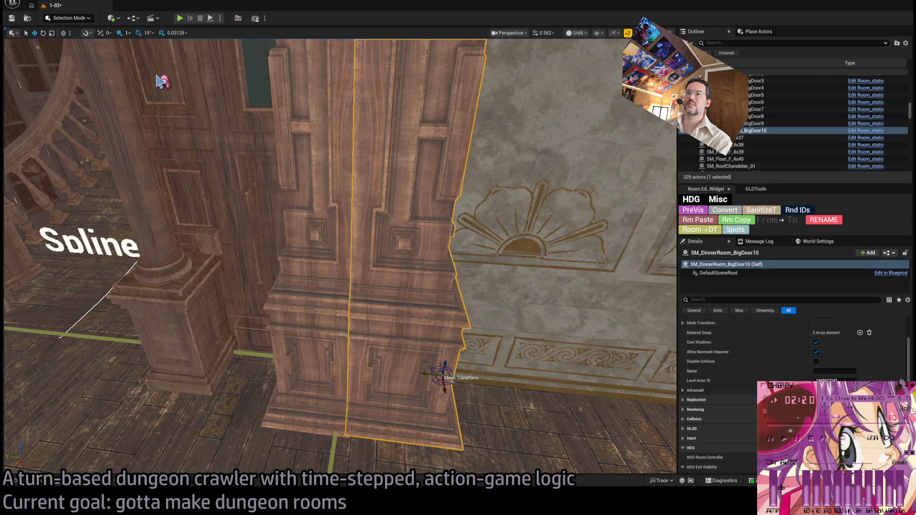
mouse_move(433, 378)
left_mouse_down()
mouse_move(446, 374)
mouse_move(436, 378)
left_mouse_up()
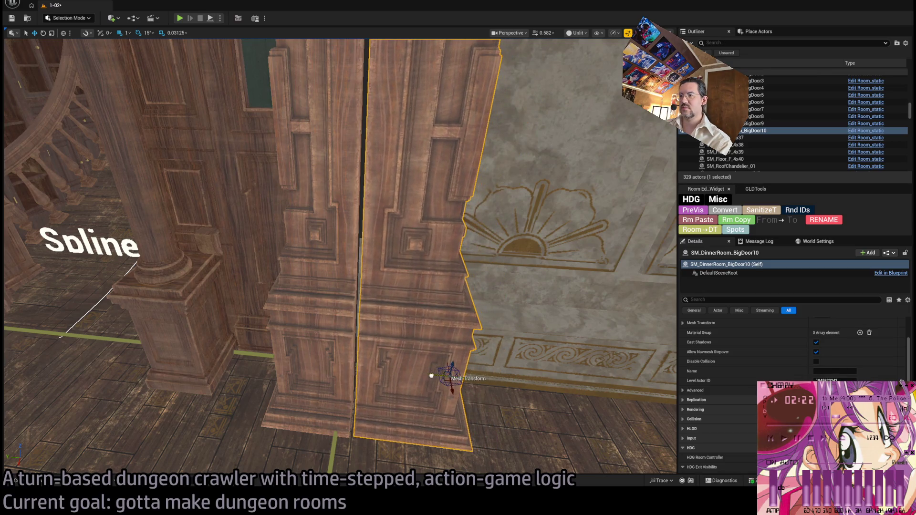
Widen BigDoor9 and BigDoor10 to an X scale of 1.25.
left_click(343, 340)
scroll(830, 350, "up", 3)
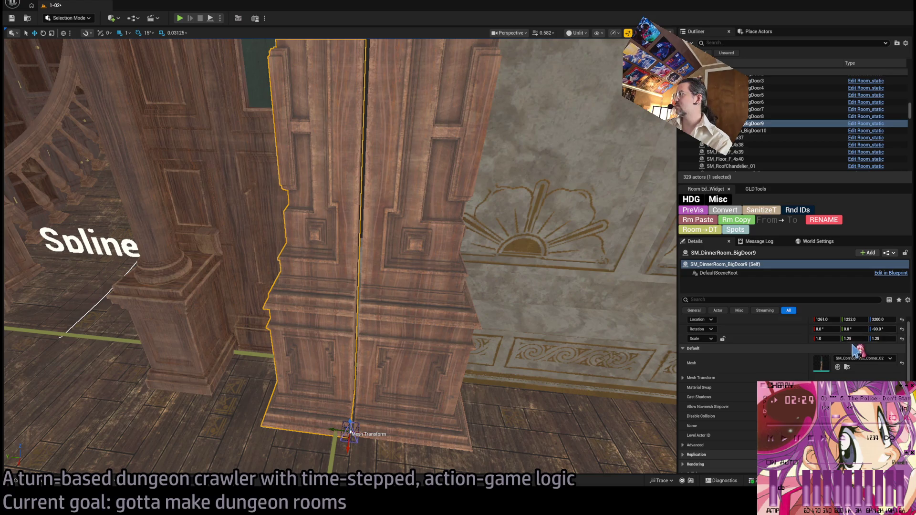
left_click_drag(829, 350, 840, 350)
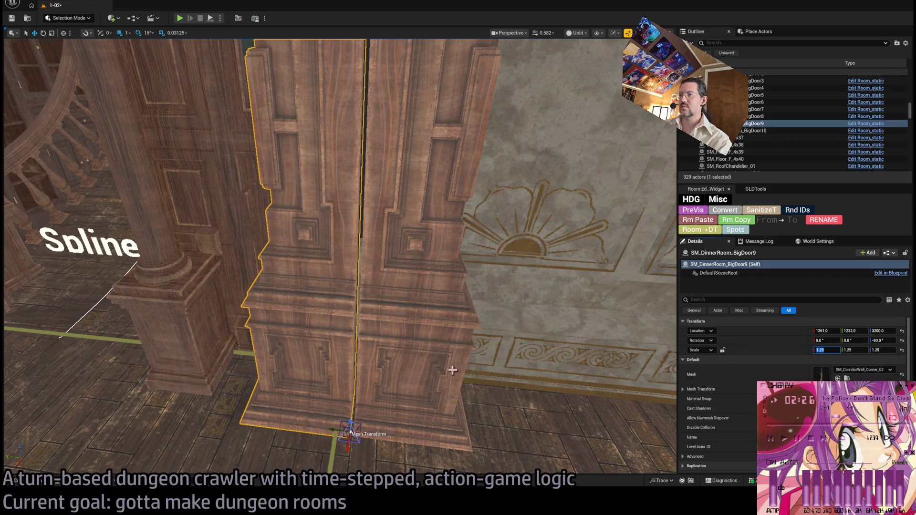
left_click(429, 286)
left_click(825, 350)
type("1.25")
key("Return")
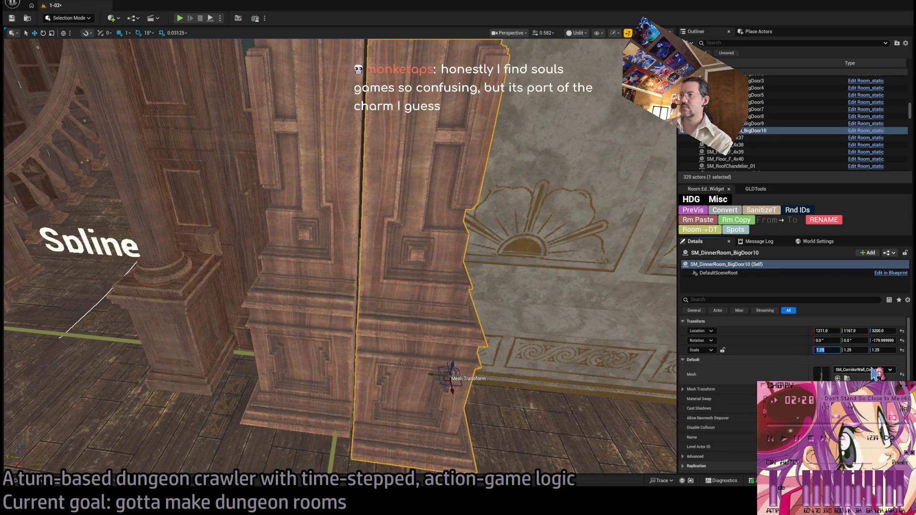
Move BigDoor10 snug against BigDoor9 and set its Location X to 1200.
left_click(332, 371)
left_click(437, 393)
left_click_drag(446, 378, 443, 368)
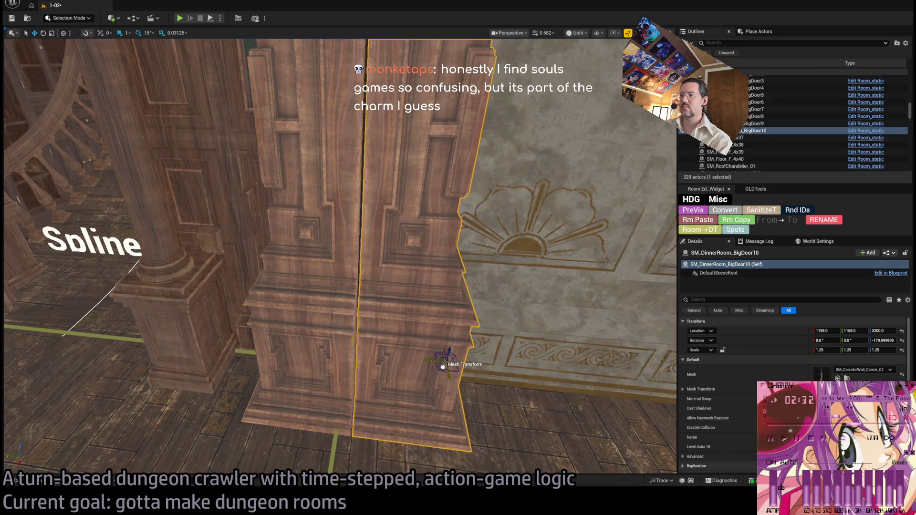
left_click(334, 367, "ctrl")
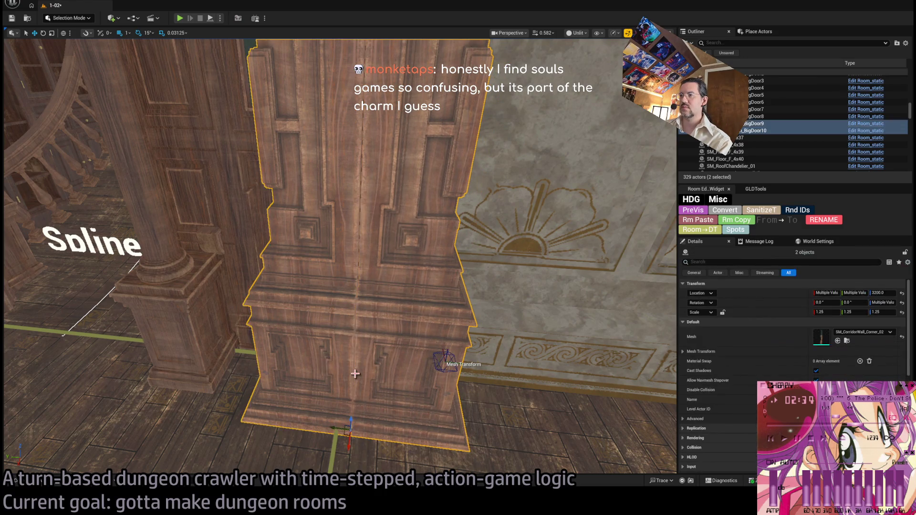
key("f")
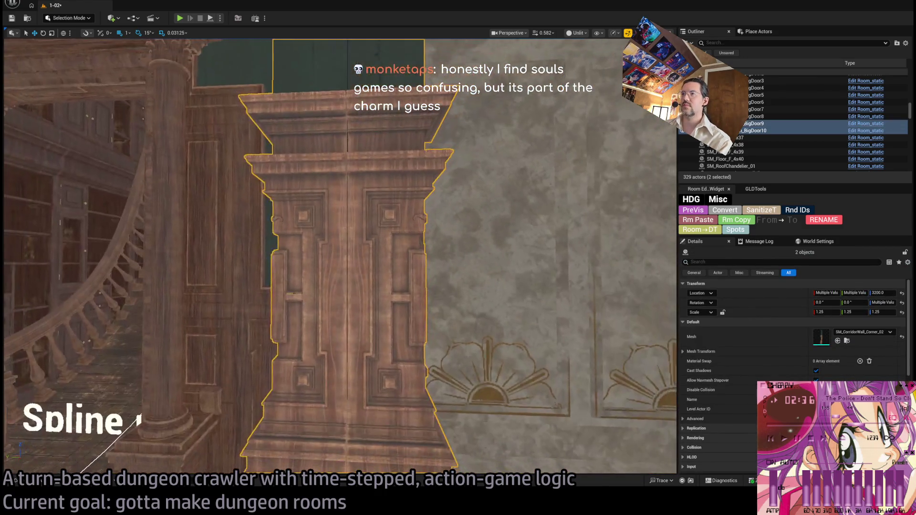
left_click(396, 286)
left_click_drag(396, 286, 396, 333)
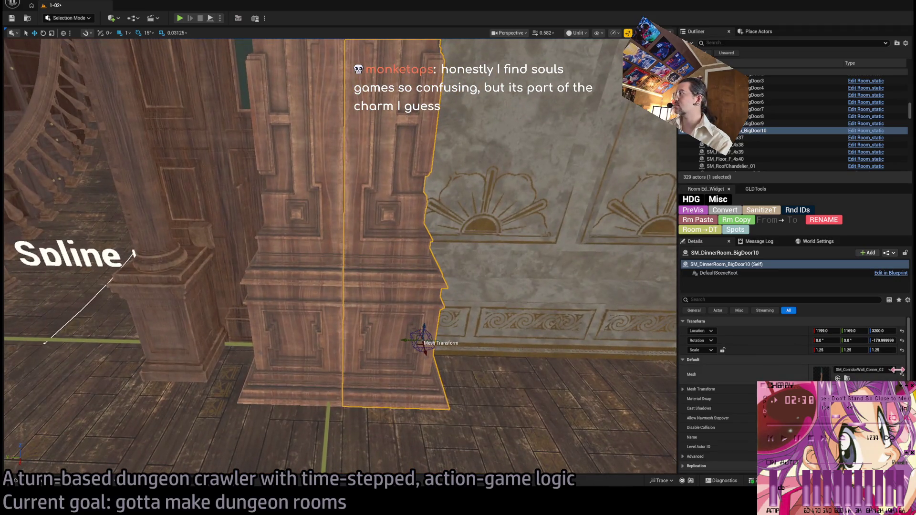
key("Tab")
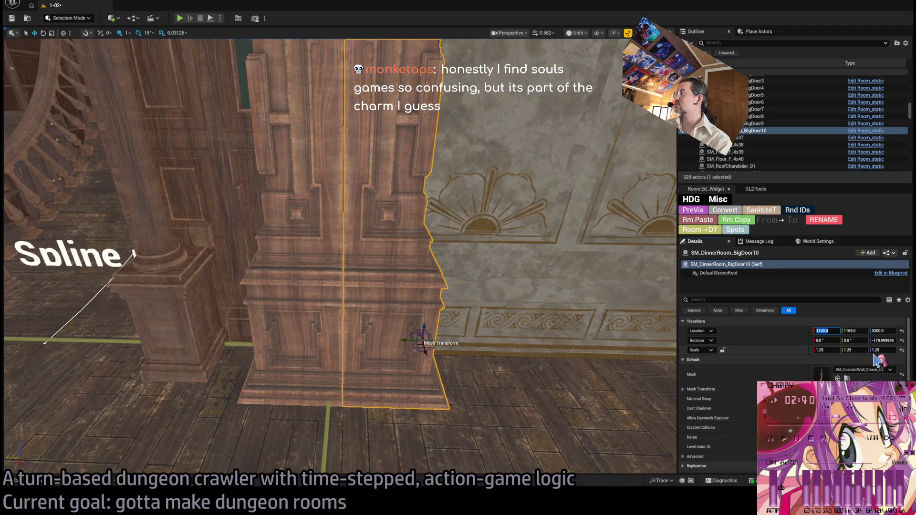
type("1200")
key("Return")
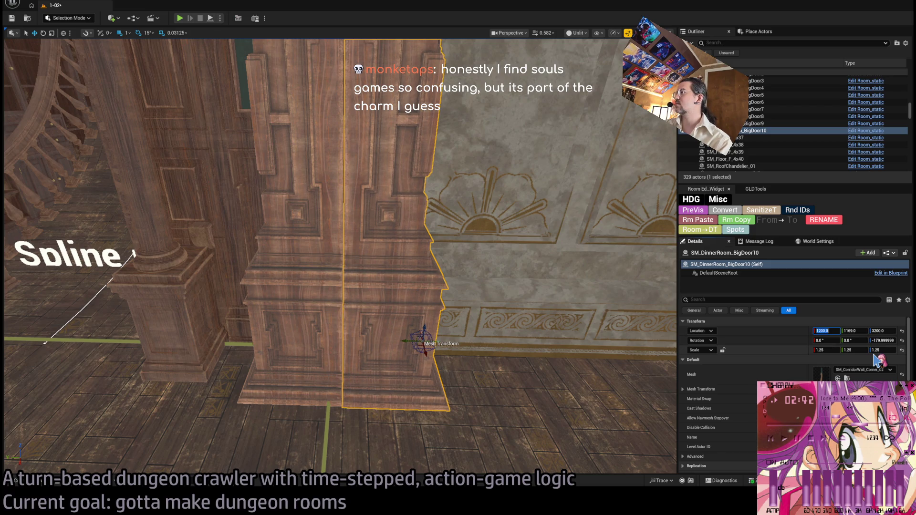
left_click(734, 123)
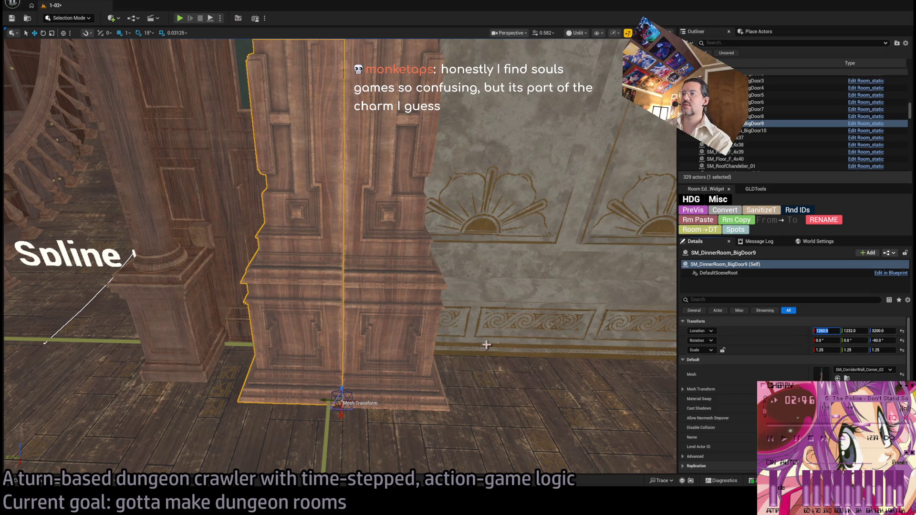
left_click(736, 131)
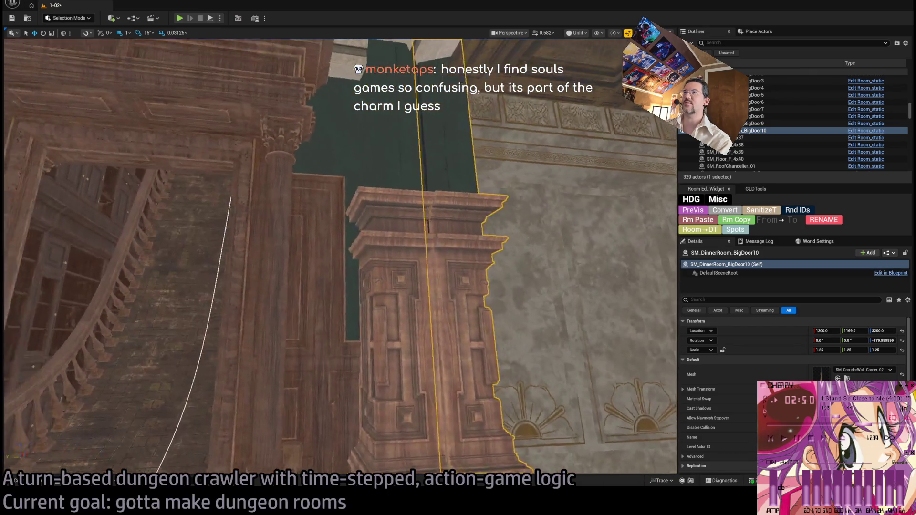
Return to the BigDoor10 pillar, face the doorway, and save the level with Ctrl+S.
left_click(440, 282)
key("f")
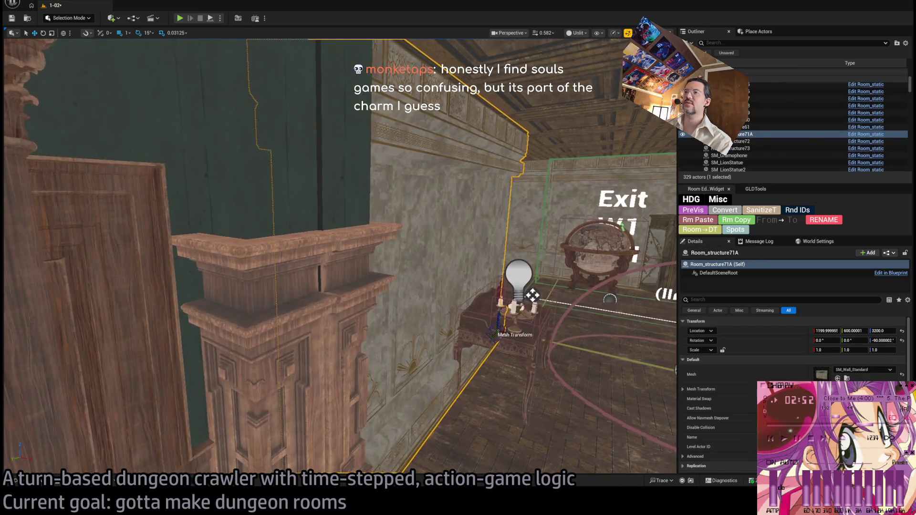
key("ctrl+z")
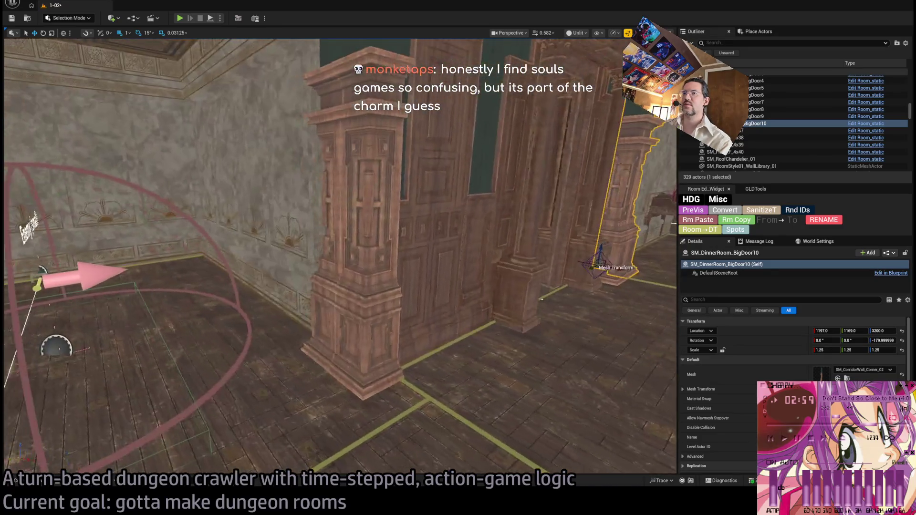
left_click_drag(541, 299, 525, 272)
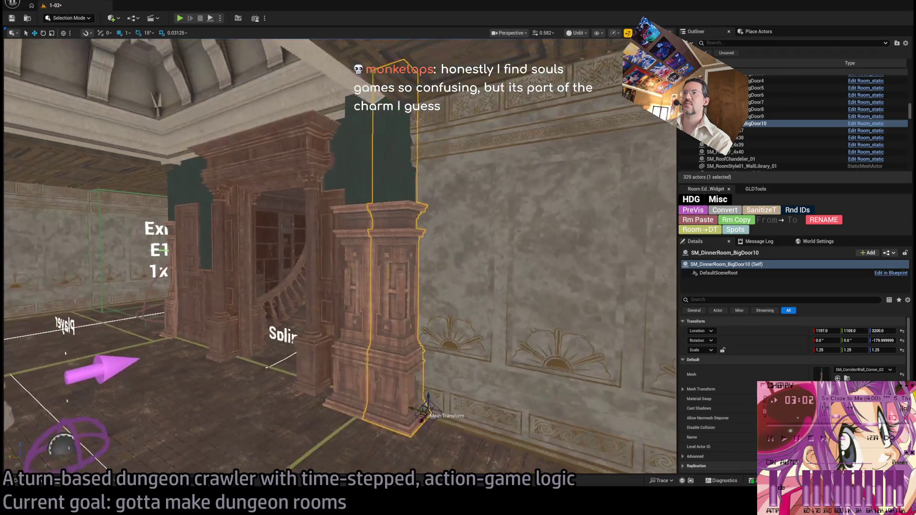
key("ctrl+s")
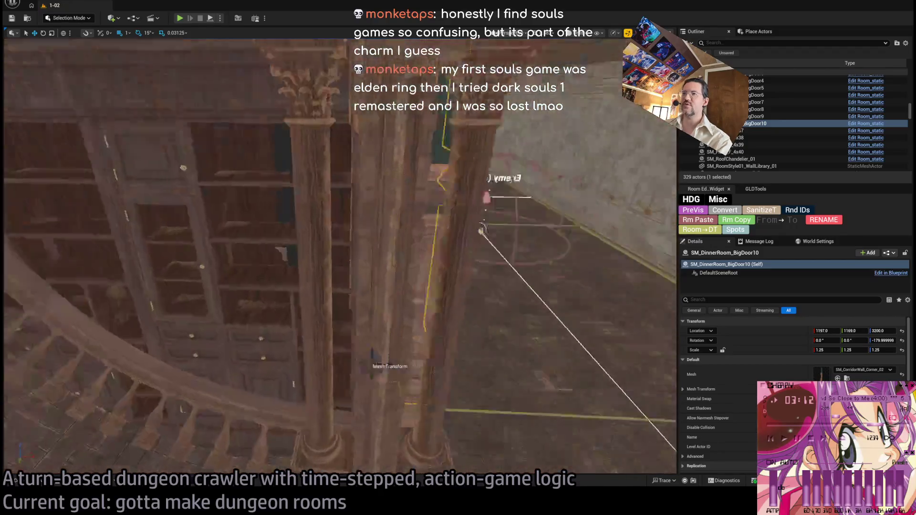
key("f")
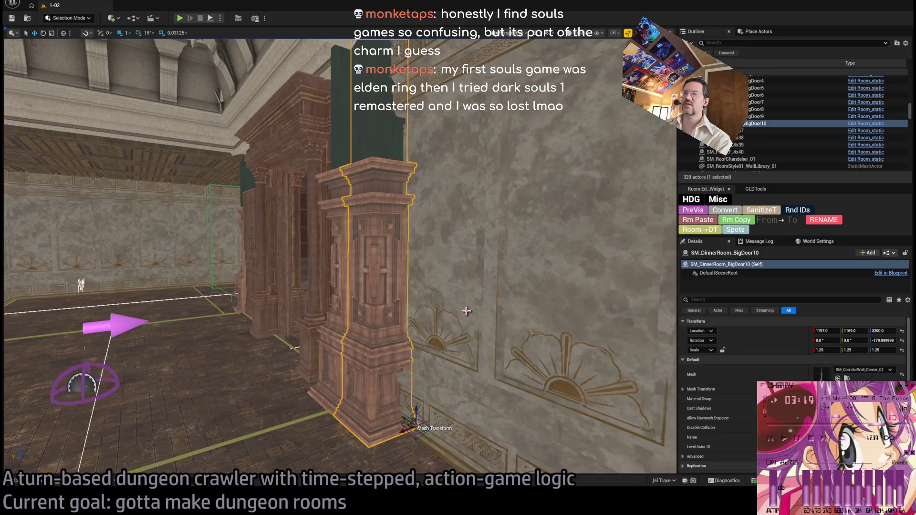
mouse_move(337, 282)
left_mouse_down()
mouse_move(327, 260)
mouse_move(338, 308)
left_mouse_up()
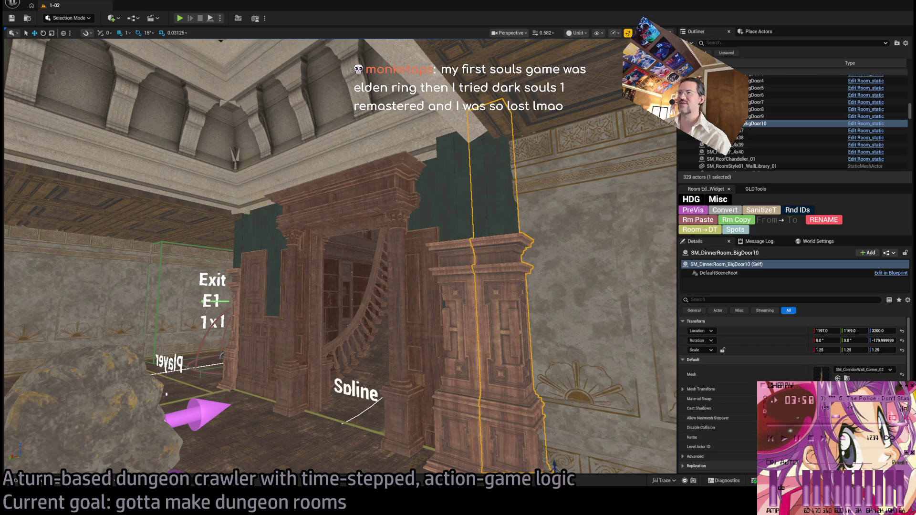
Select the walls Room_structure71A and Room_structure73 next to the doorway.
key("w")
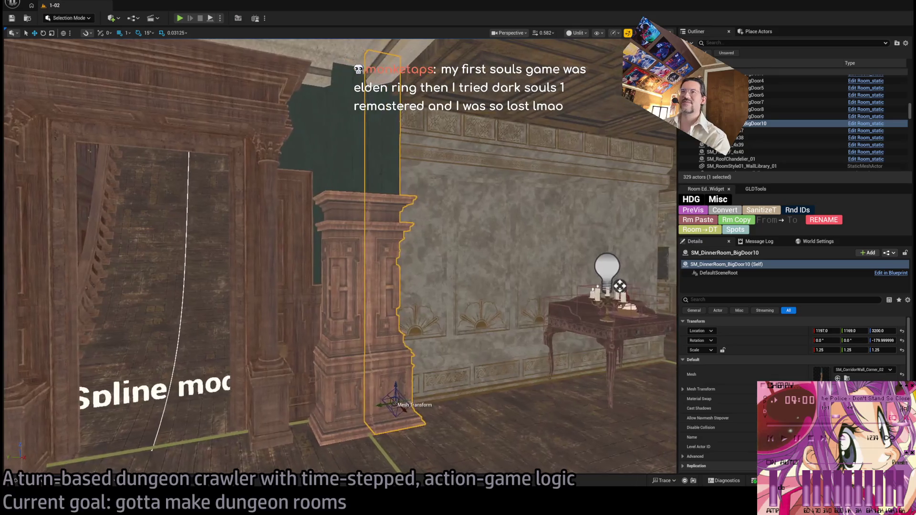
left_click_drag(619, 285, 348, 227)
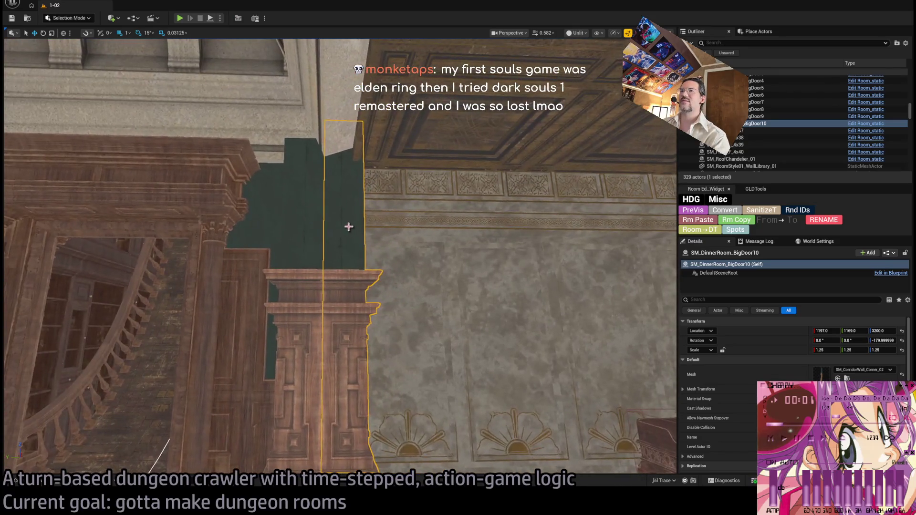
mouse_move(419, 304)
left_mouse_down()
mouse_move(343, 419)
mouse_move(648, 344)
left_mouse_up()
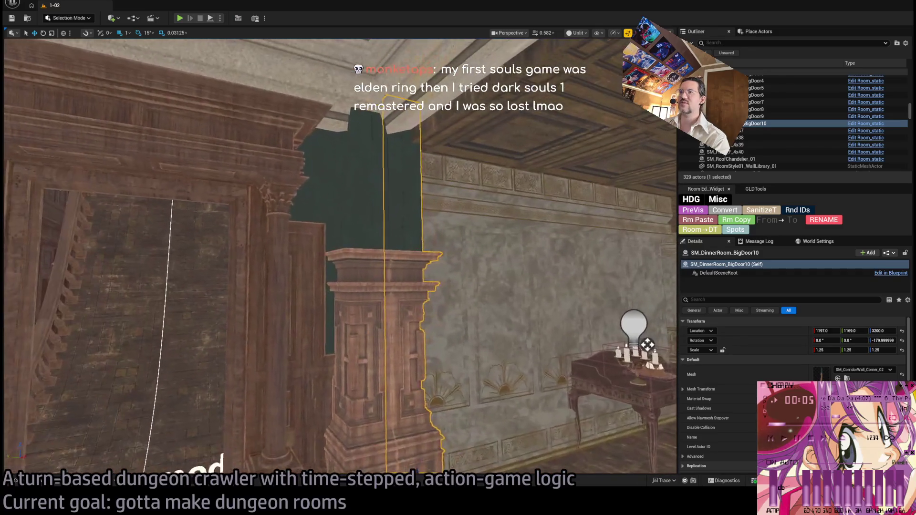
left_click(497, 300)
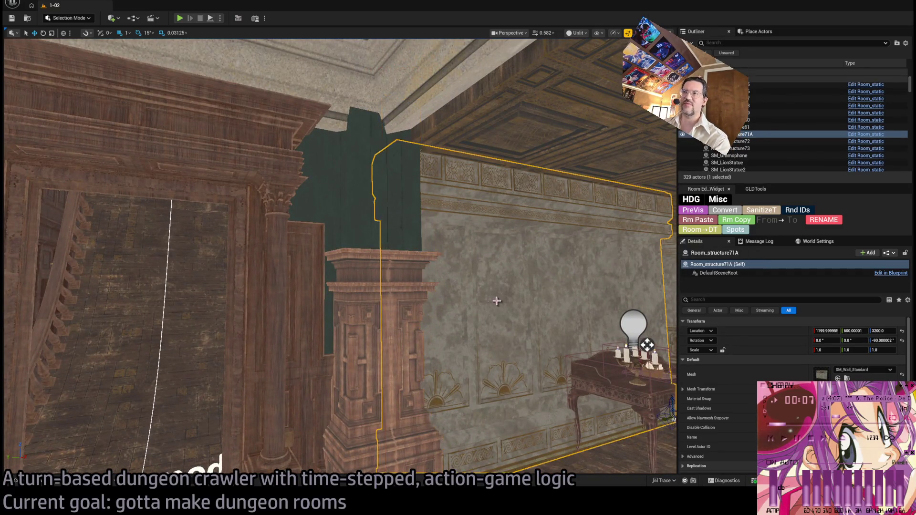
left_click_drag(497, 301, 520, 304)
left_click(521, 304)
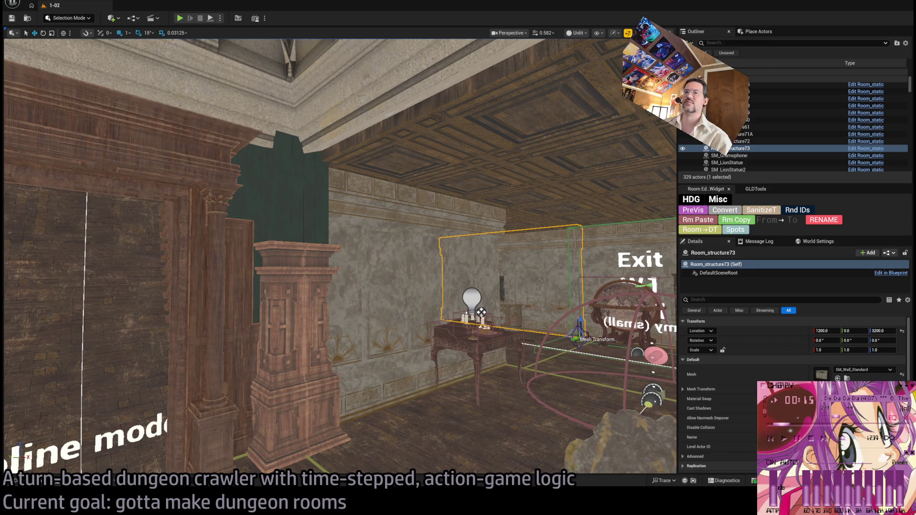
Add the wooden pillar to the selection and shift all three pieces left.
key("w")
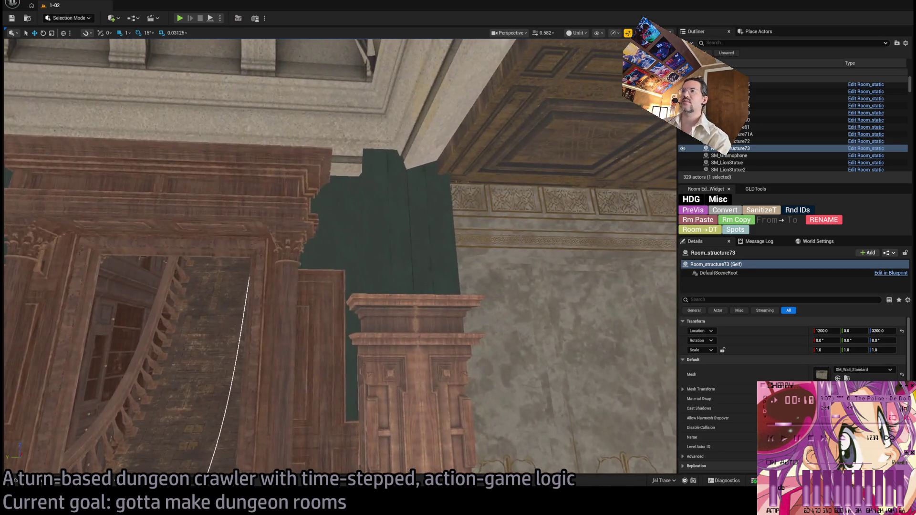
left_click_drag(472, 272, 490, 272)
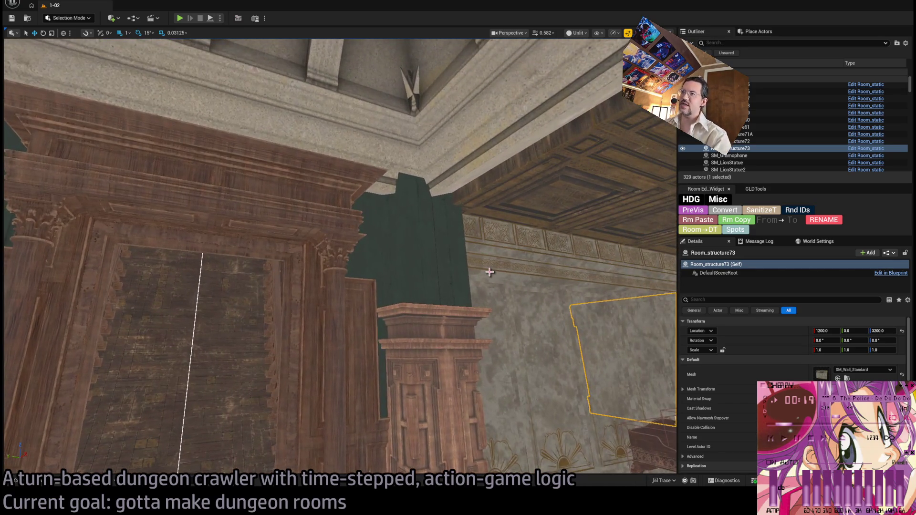
key("s")
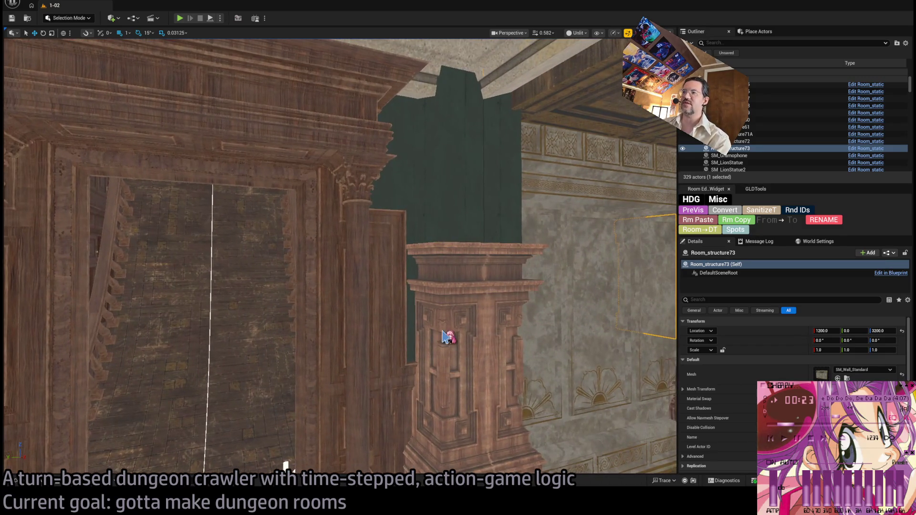
left_click(446, 338)
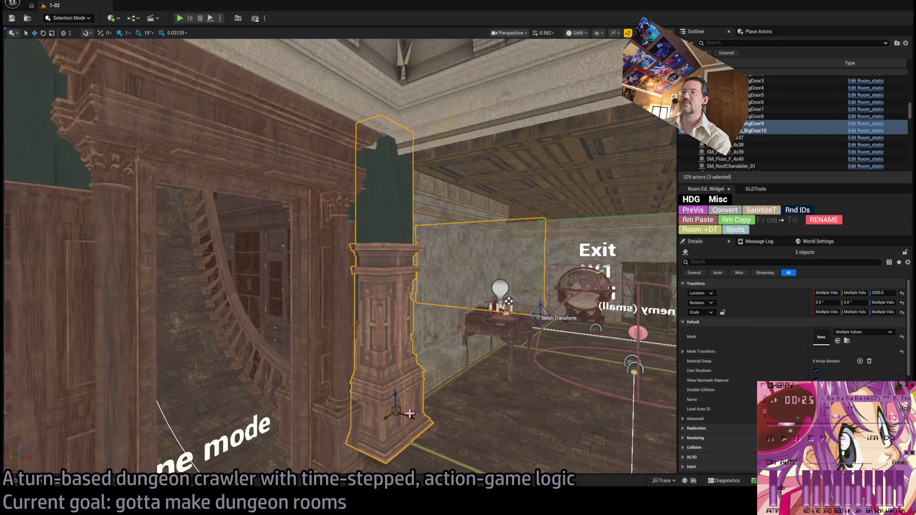
left_click_drag(421, 418, 414, 418)
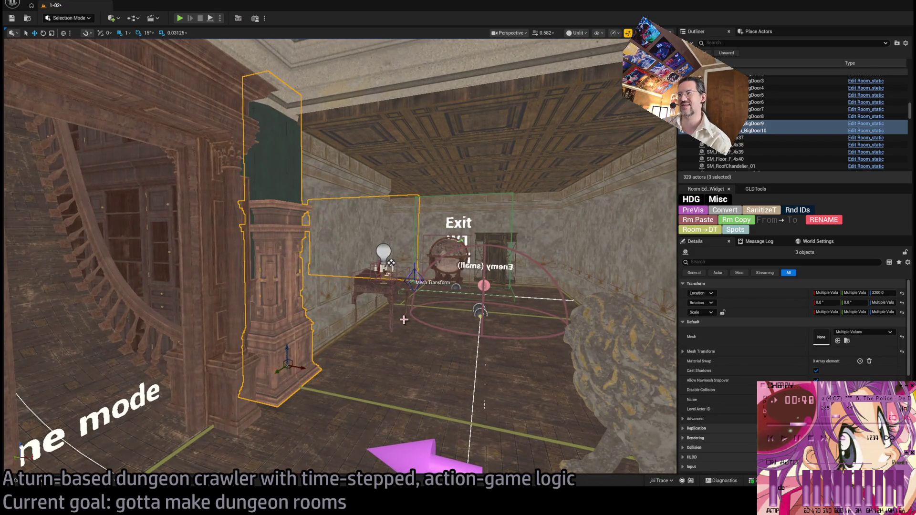
Select floor tiles Floorboard12, Floorboard10 and Floorboard11, then fly forward into the doorway.
left_click(390, 327)
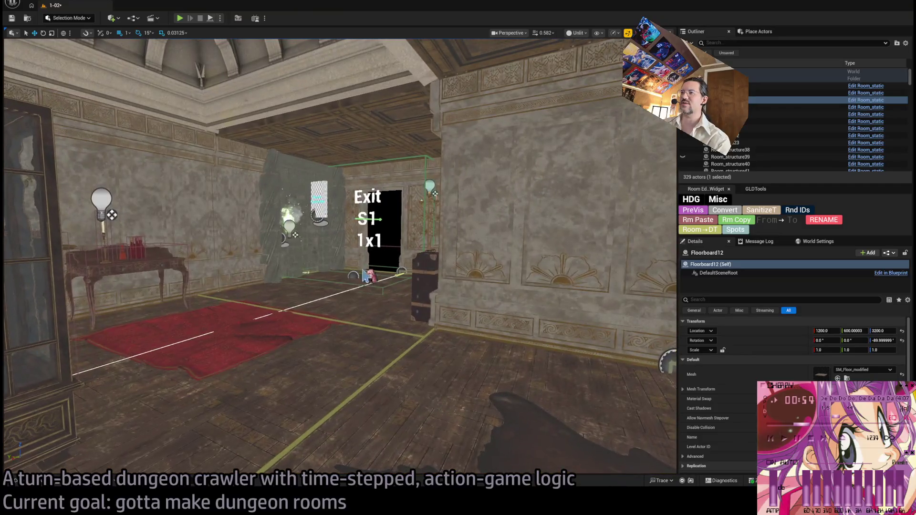
left_click(375, 314)
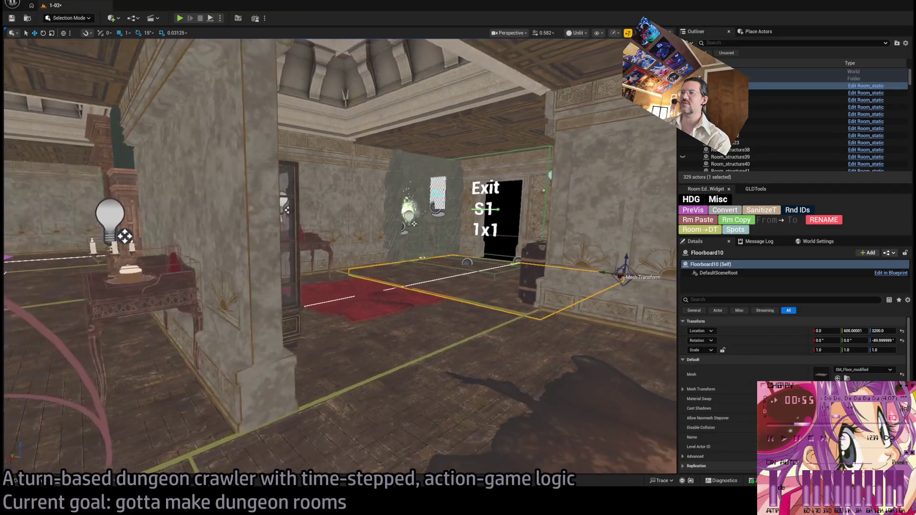
left_click(399, 328)
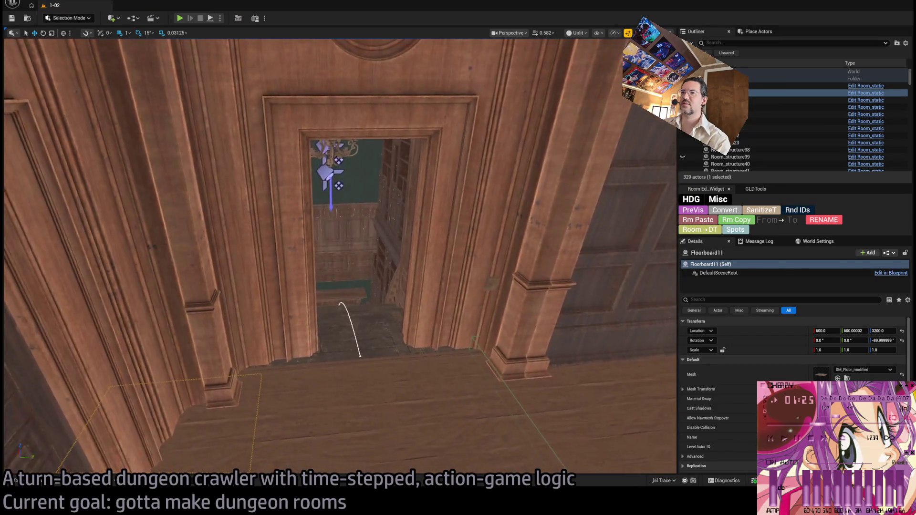
mouse_move(403, 309)
left_mouse_down()
mouse_move(418, 283)
mouse_move(403, 309)
left_mouse_up()
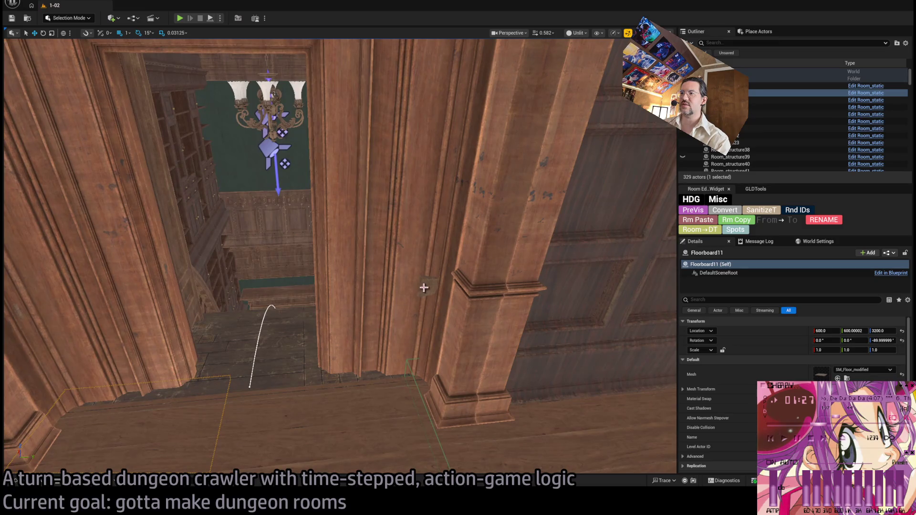
Select the Room_SplineMesh5 balustrade and open the Content Drawer.
left_click(348, 337)
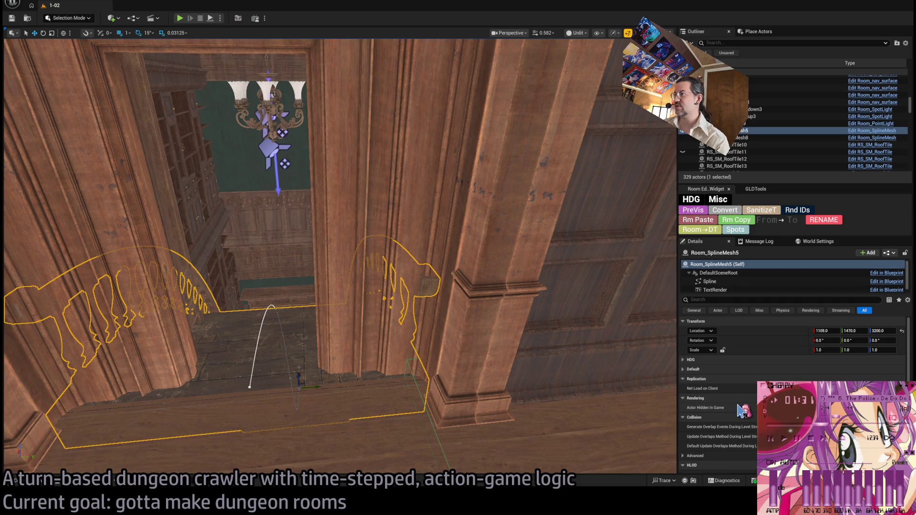
left_click(44, 484)
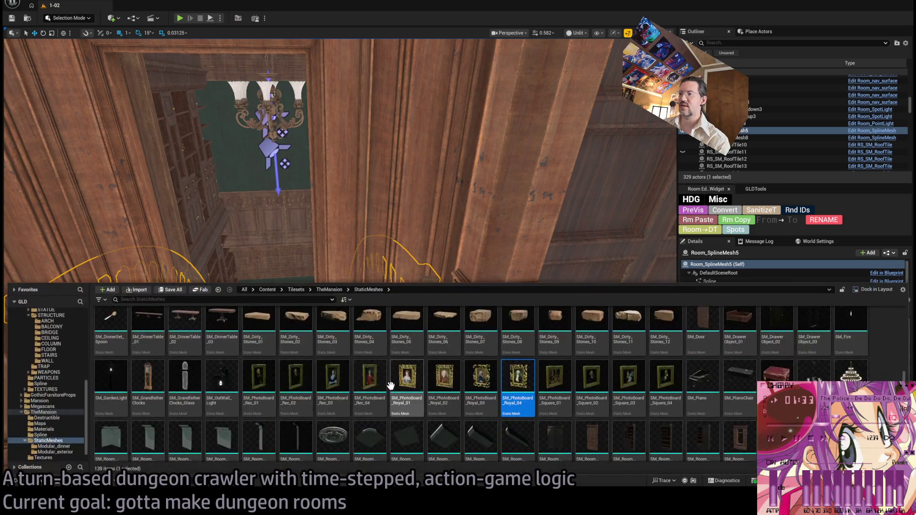
scroll(555, 396, "down", 1)
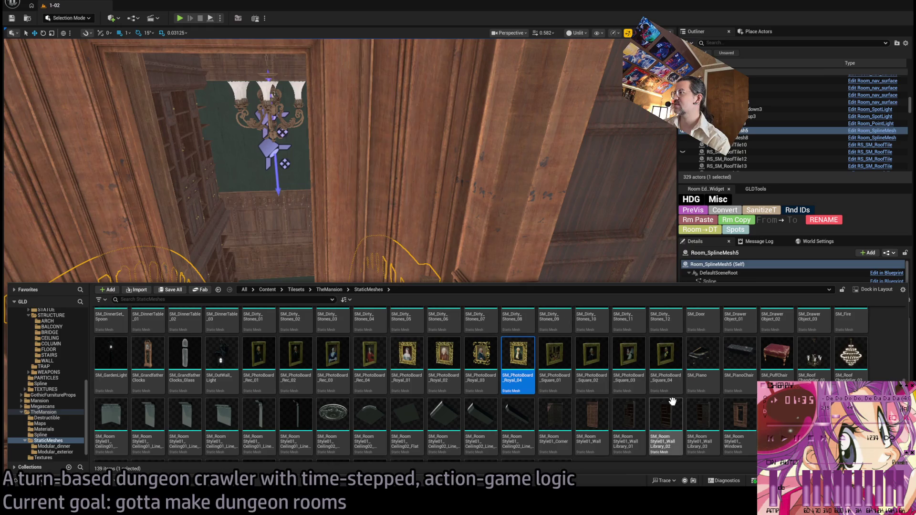
scroll(416, 382, "up", 1)
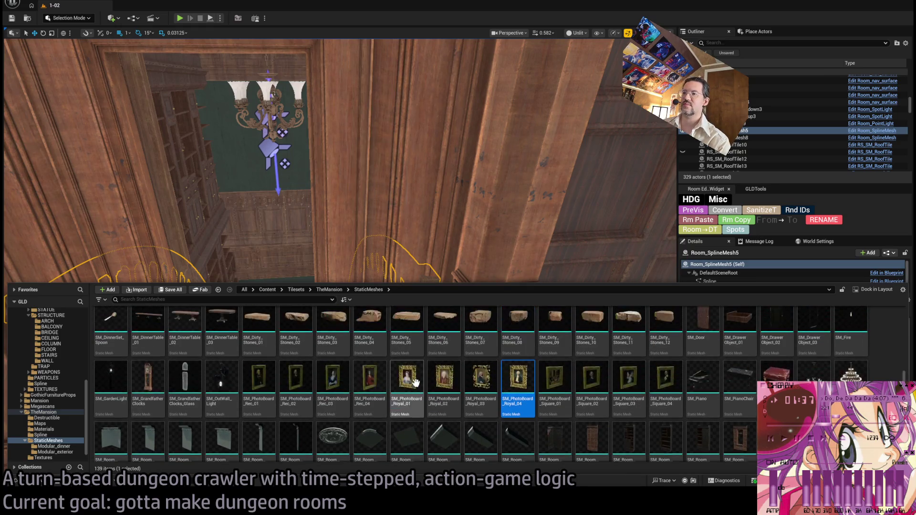
scroll(416, 382, "up", 8)
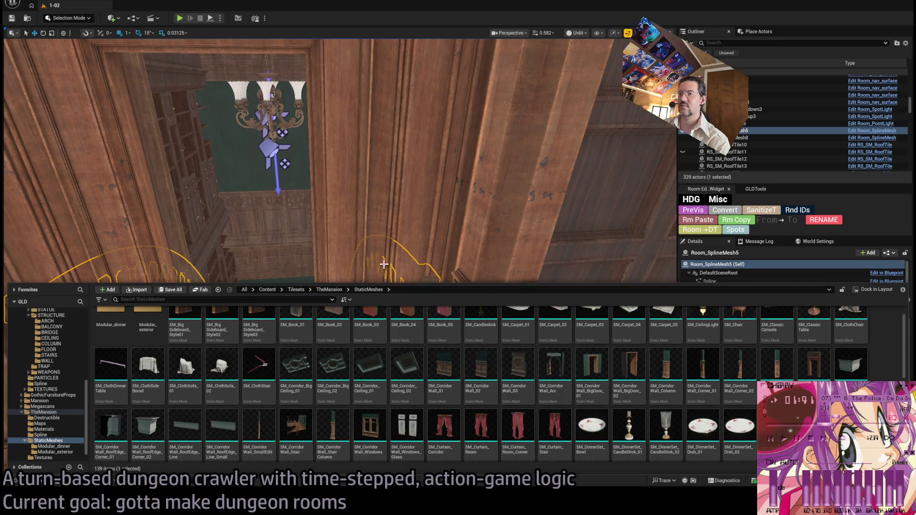
scroll(368, 392, "up", 1)
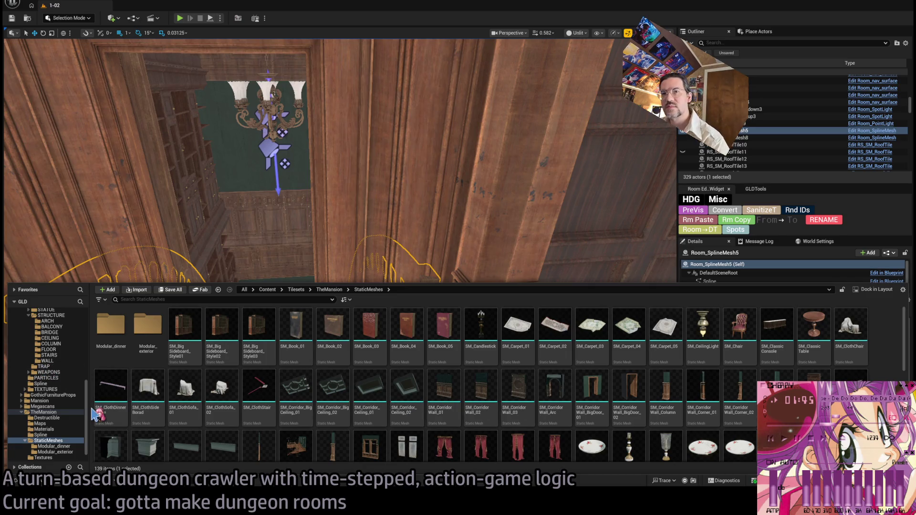
Browse TheMansion > Mansion folders (Destructible, Spline, Materials), ending in StaticMeshes.
left_click(43, 412)
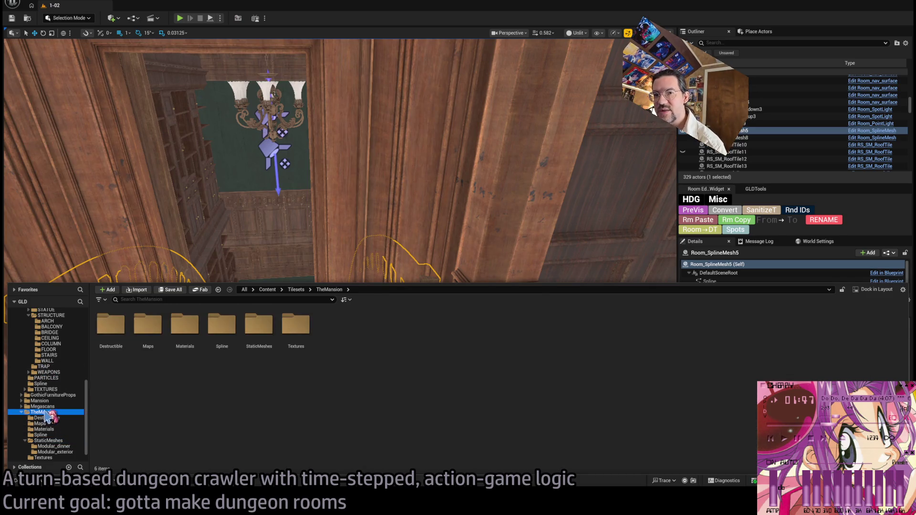
left_click(53, 401)
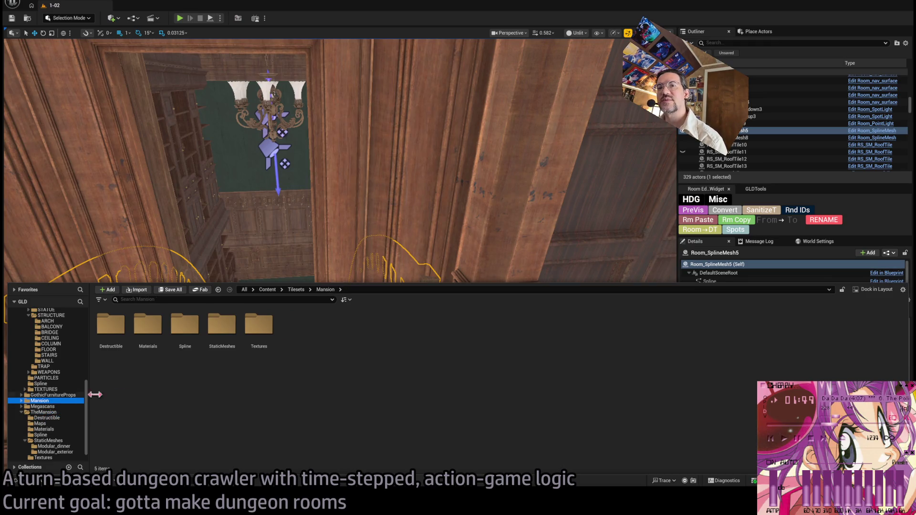
left_click(111, 328)
double_click(113, 330)
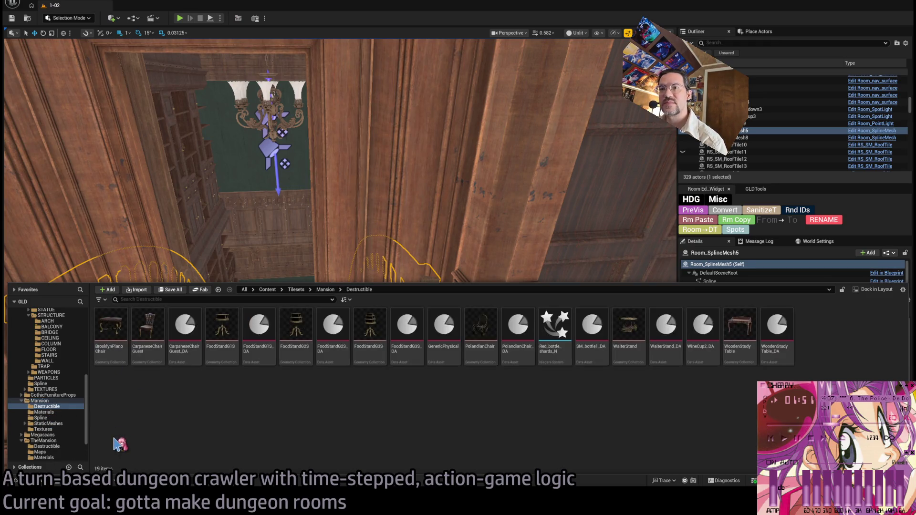
left_click(57, 418)
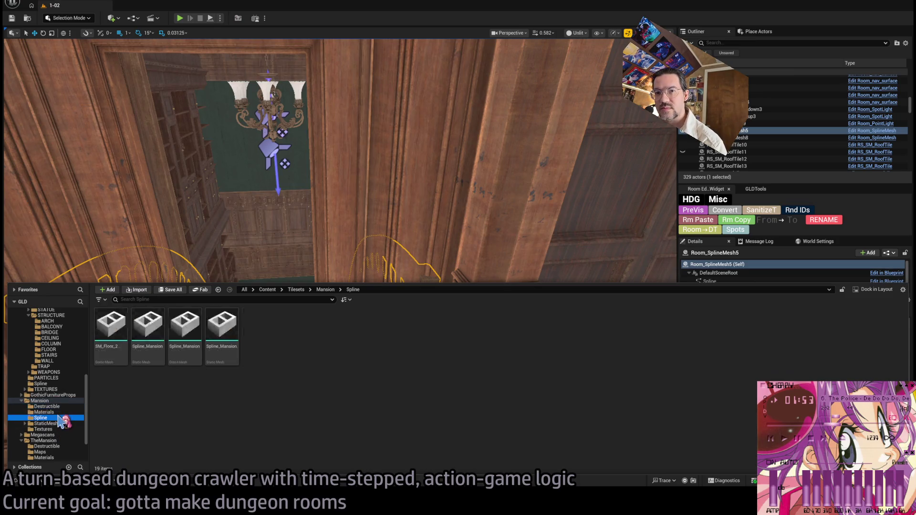
left_click(59, 412)
left_click(63, 424)
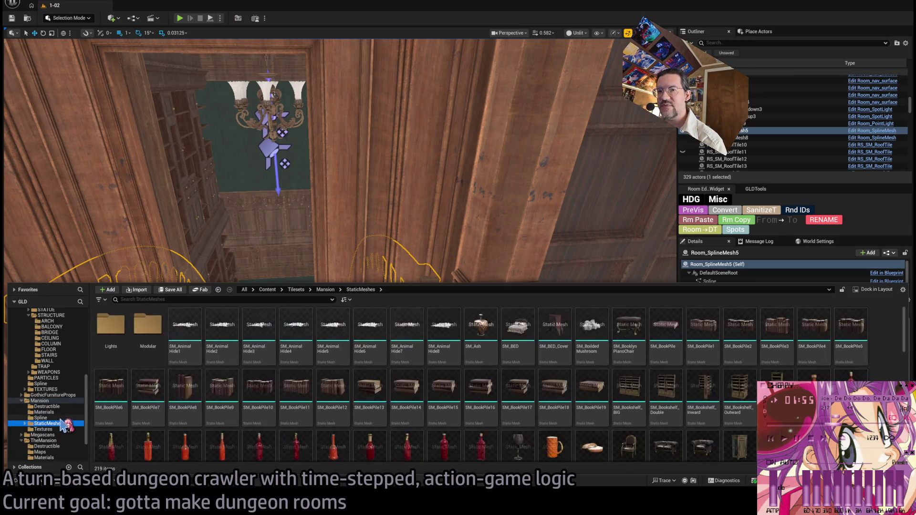
scroll(324, 398, "down", 3)
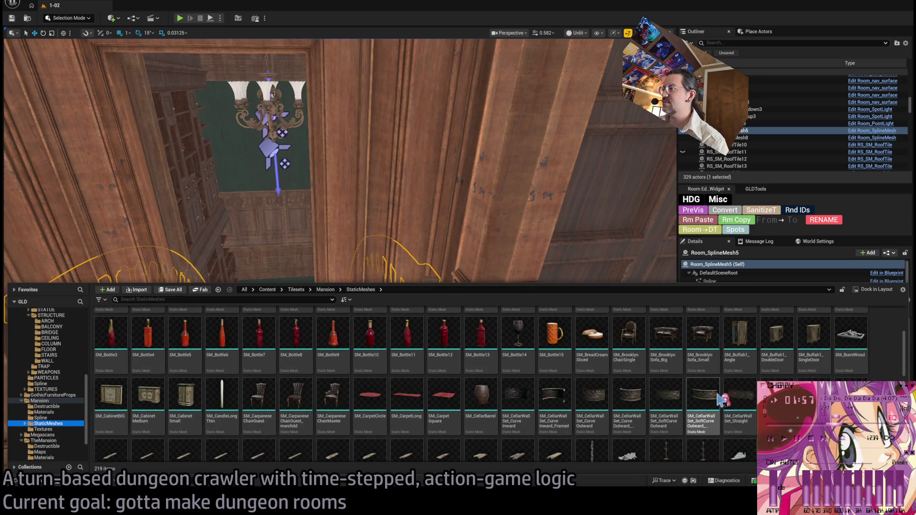
scroll(716, 396, "down", 1)
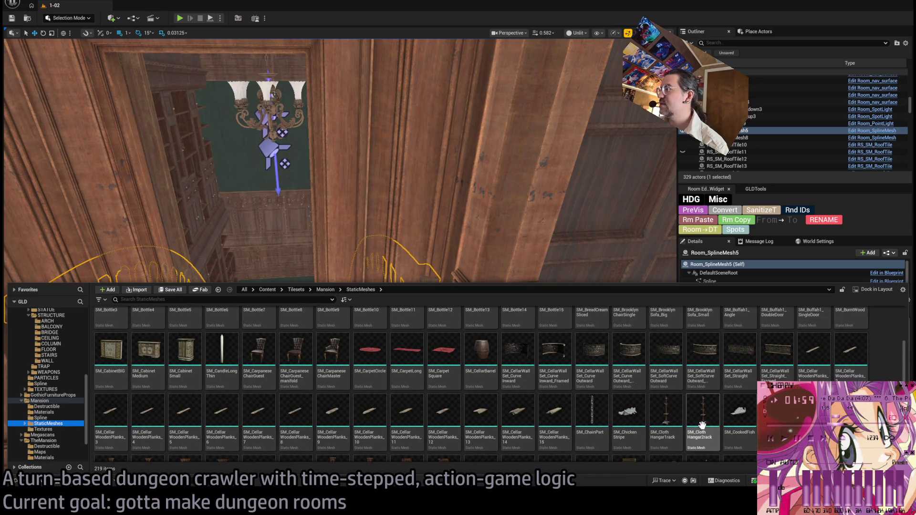
Drag SM_ClothHangar1rack into the room and nudge it against the wall pillar by the doorway.
left_click_drag(665, 432, 377, 413)
key("f")
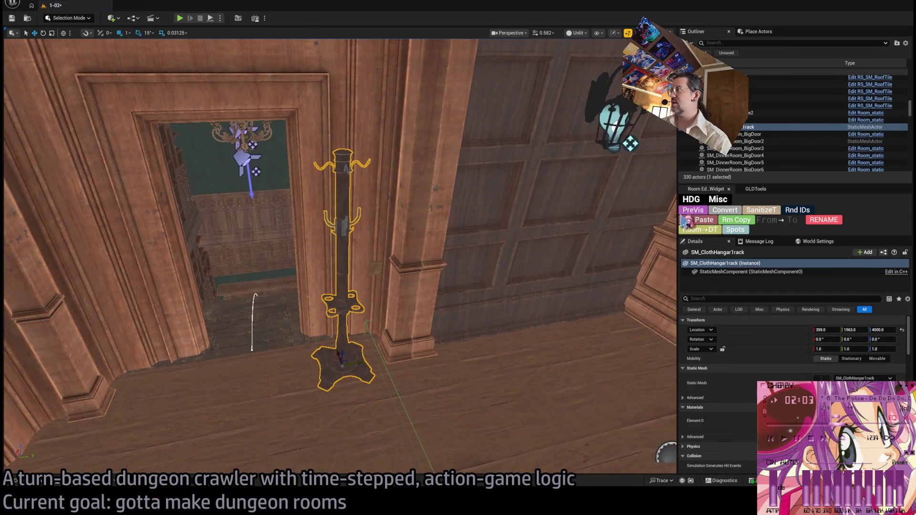
left_click(406, 346)
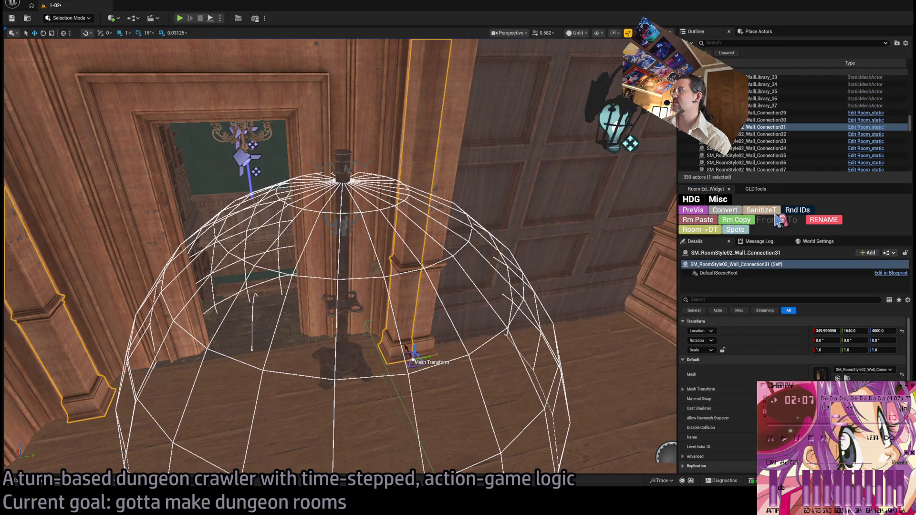
left_click(744, 224)
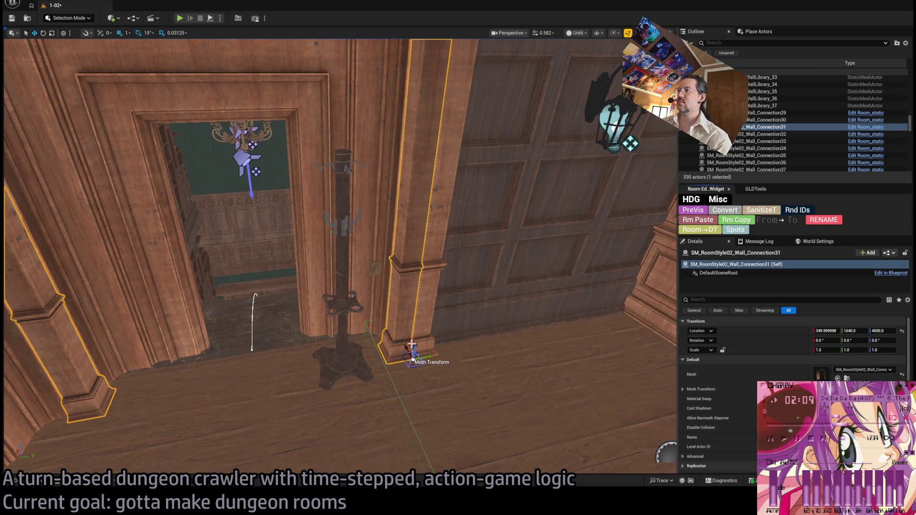
left_click(350, 355)
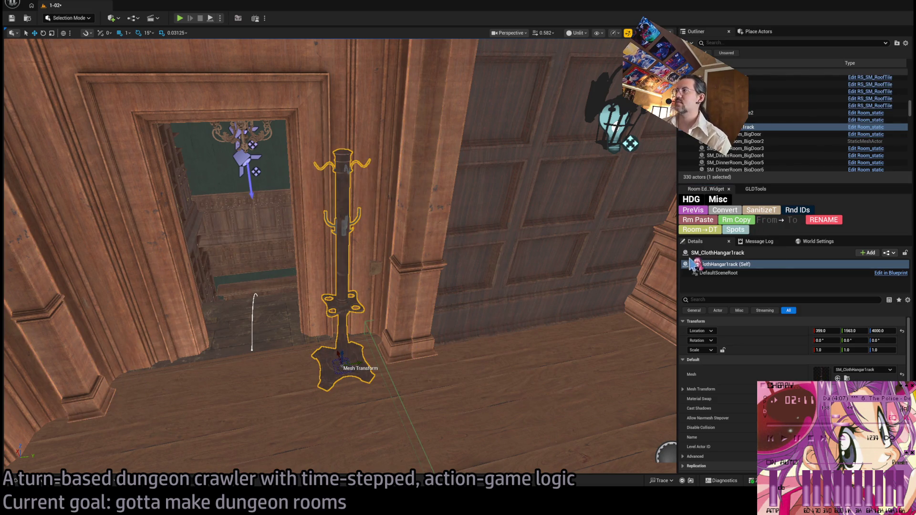
key("ctrl+z")
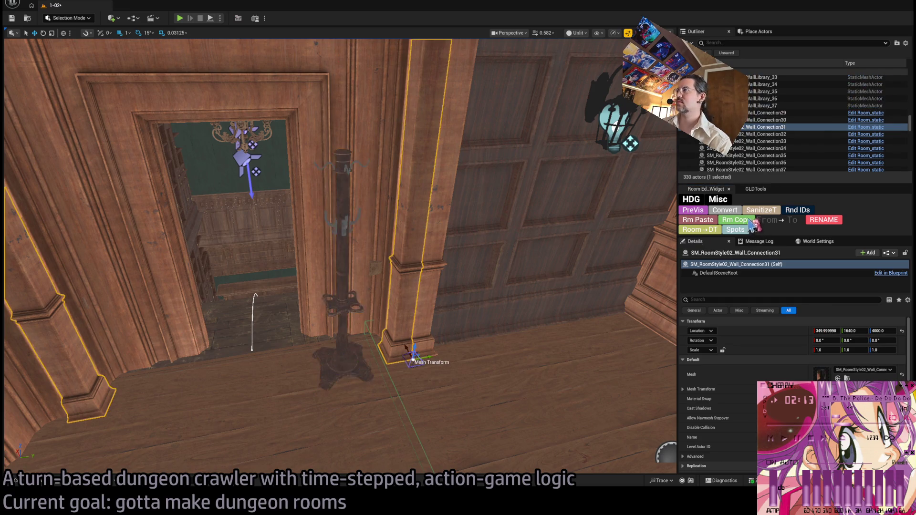
key("ctrl+y")
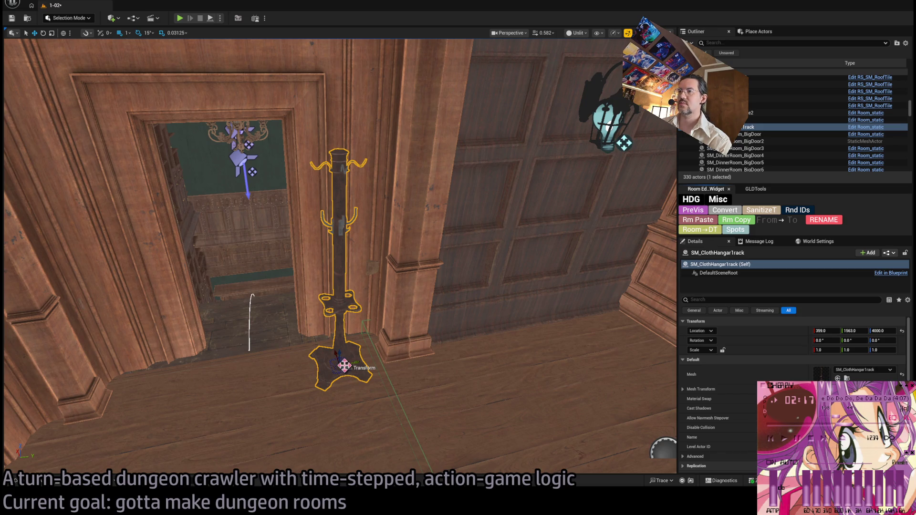
mouse_move(345, 365)
left_mouse_down()
mouse_move(369, 348)
mouse_move(363, 357)
left_mouse_up()
Centre on the coat rack and preview it in Lit, Wireframe, then Unlit view modes.
scroll(363, 356, "up", 3)
key("f")
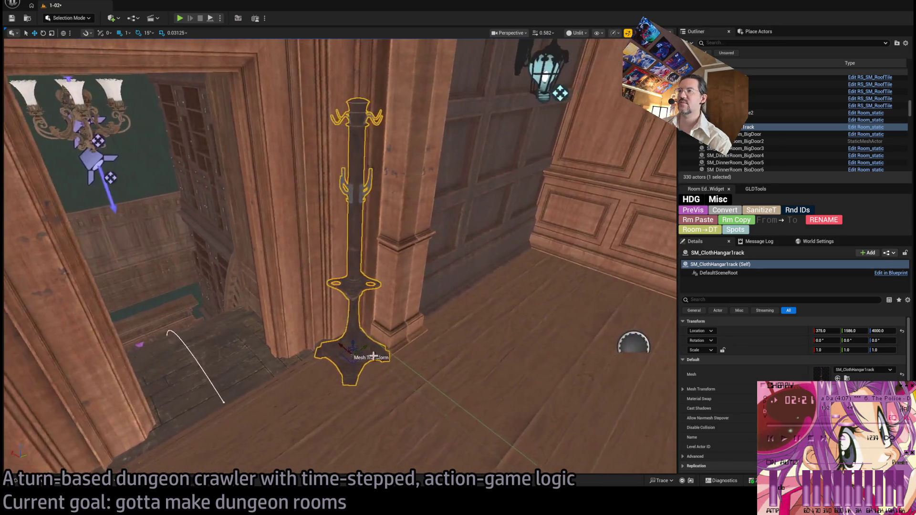
key("alt+4")
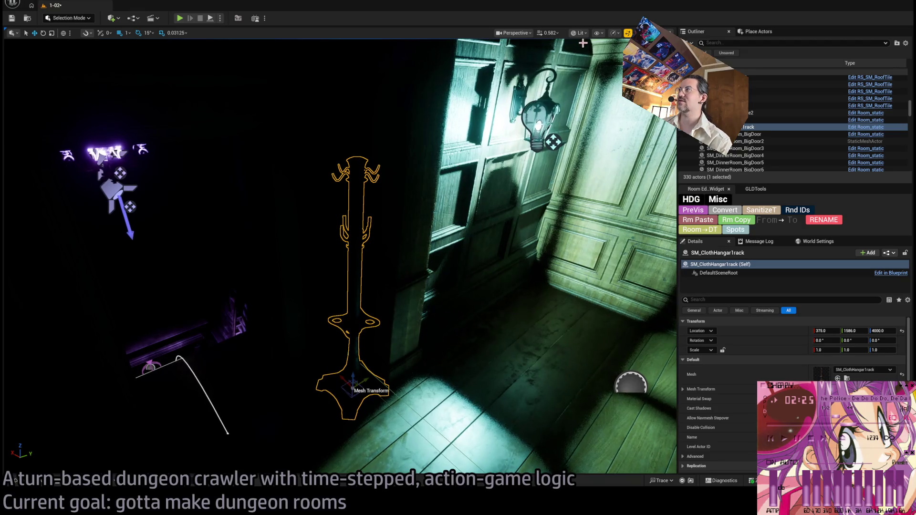
key("alt+2")
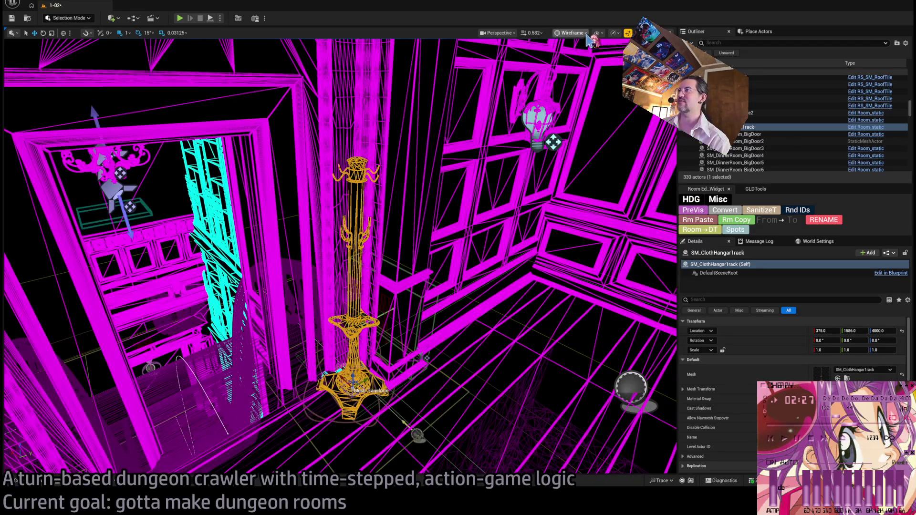
key("alt+3")
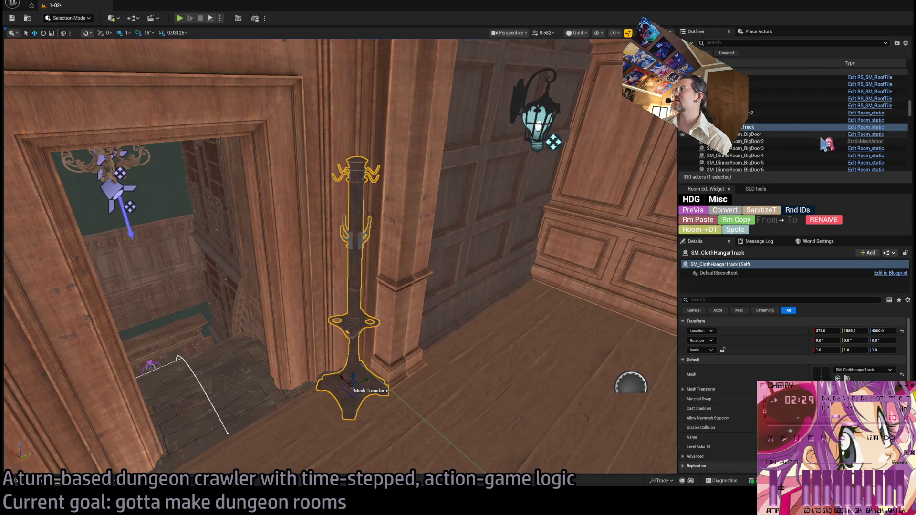
Delete the SM_DinnerRoom_BigDoor2 door and select the curved balustrade spline mesh beyond it.
left_click(744, 142)
key("f")
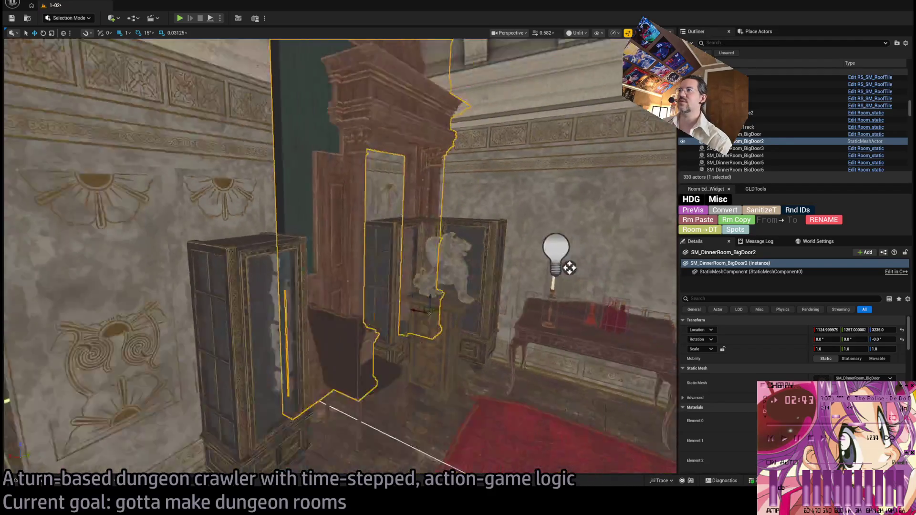
key("Delete")
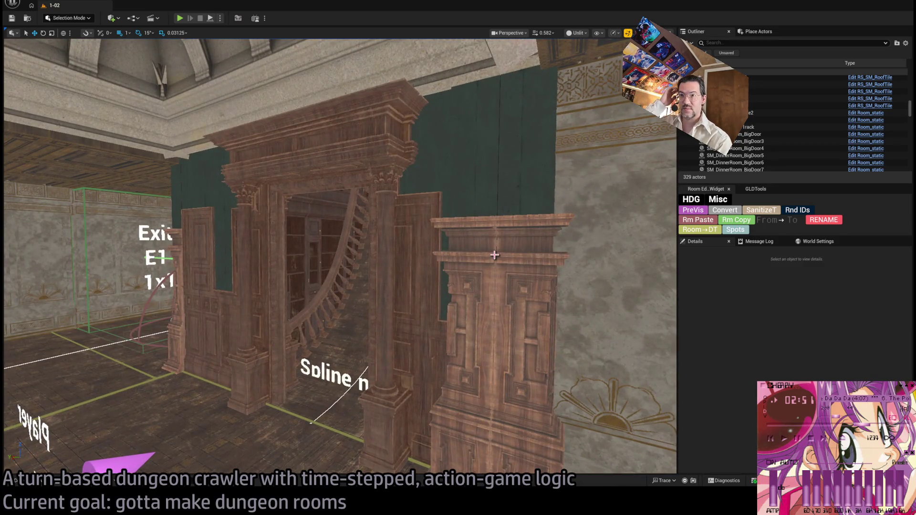
mouse_move(494, 255)
left_mouse_down()
mouse_move(494, 195)
mouse_move(434, 266)
mouse_move(425, 248)
mouse_move(419, 266)
left_mouse_up()
left_click(466, 236)
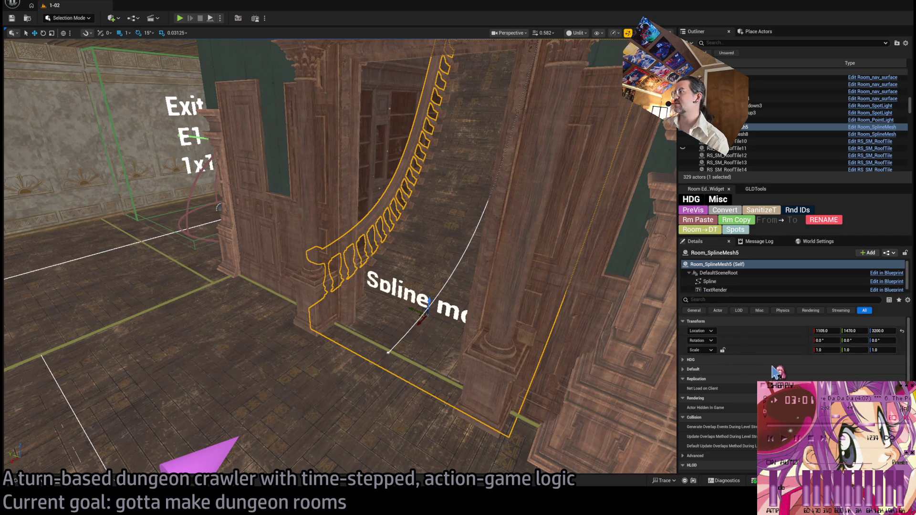
Generate a nav surface for the balustrade spline mesh and focus on its spline end point.
scroll(792, 372, "down", 8)
scroll(720, 388, "up", 8)
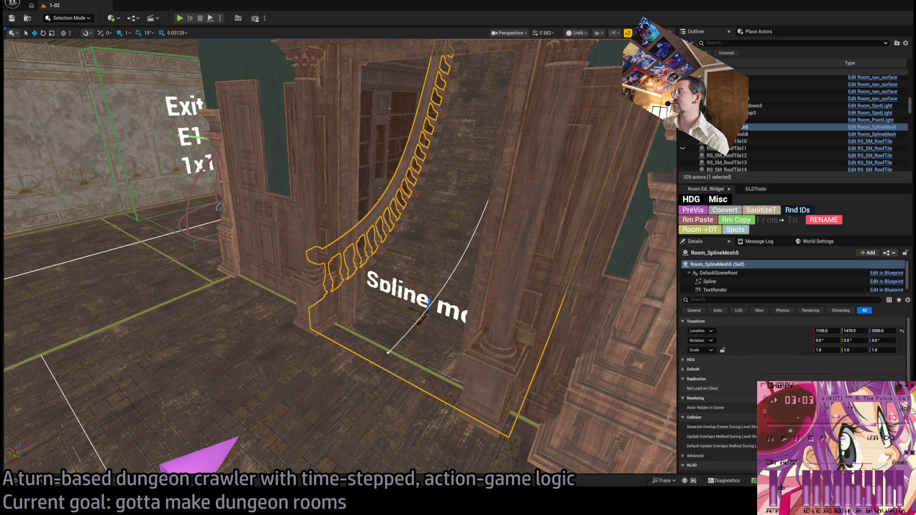
left_click(722, 369)
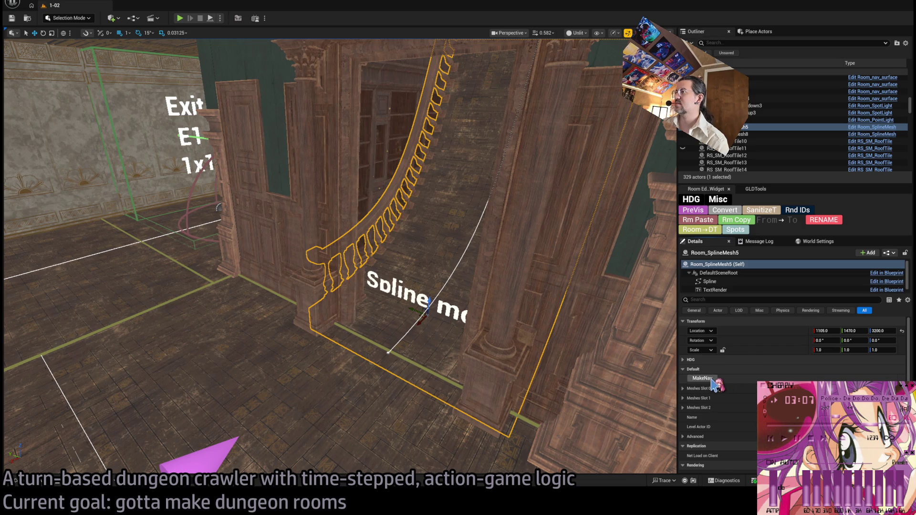
left_click(702, 378)
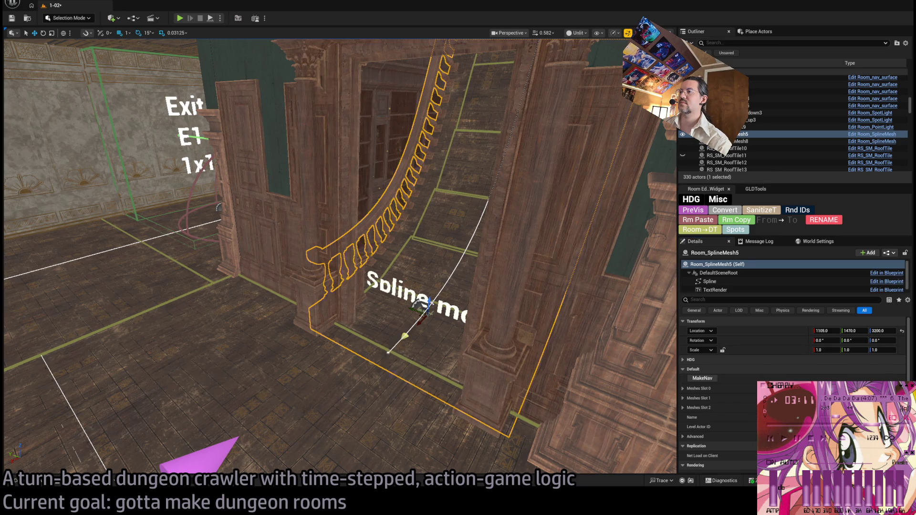
left_click(387, 352)
key("f")
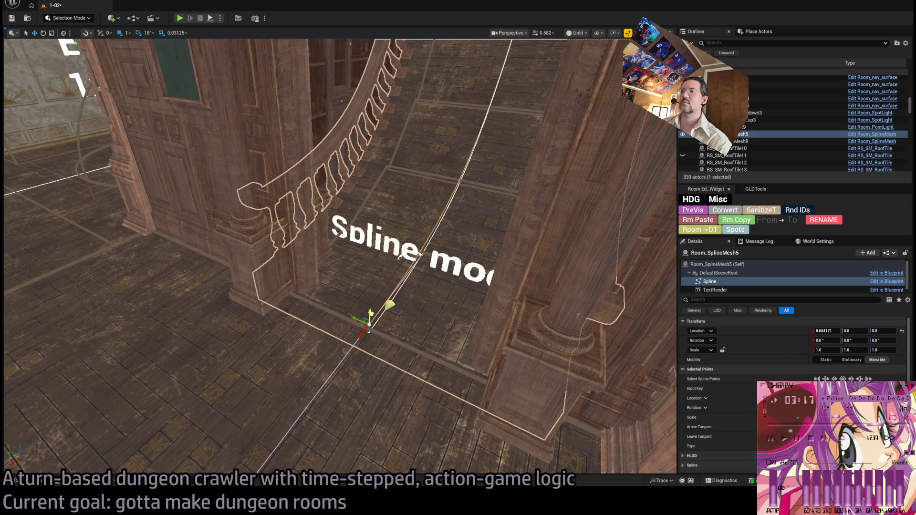
Undo the spline point raise and rename Room_nav_surface5 to Room_nav_surfaceToAttic.
left_click_drag(370, 316, 373, 267)
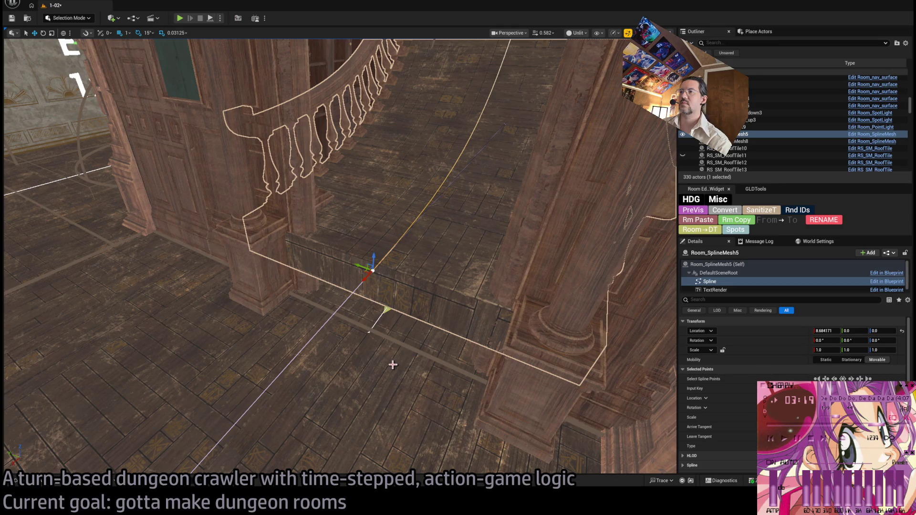
key("ctrl+z")
key("ctrl+z")
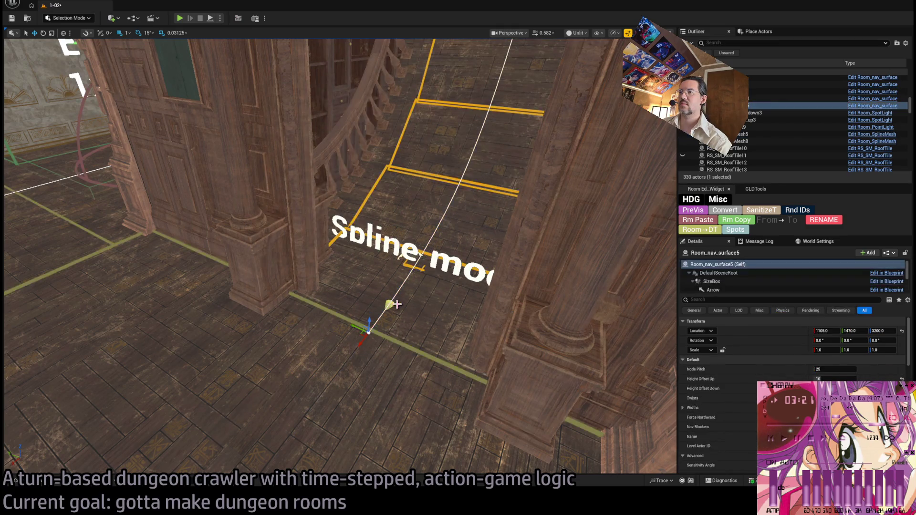
left_click(414, 259)
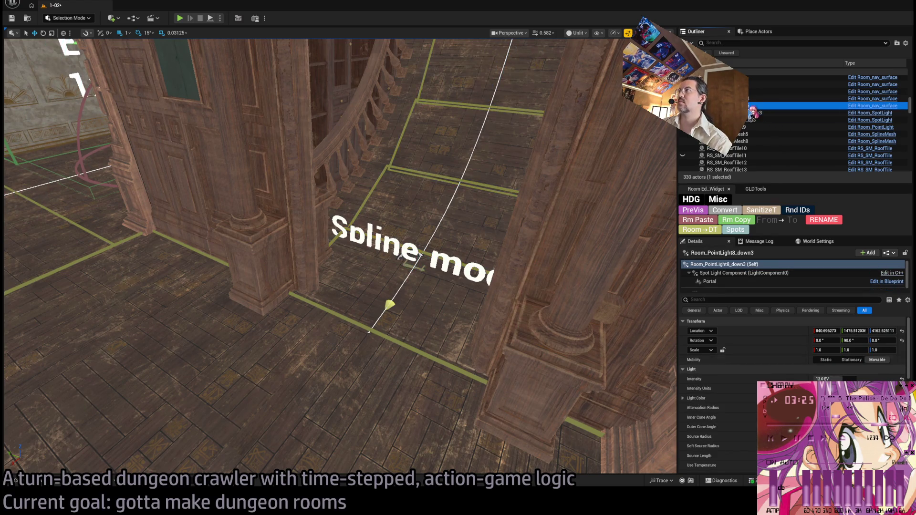
key("F2")
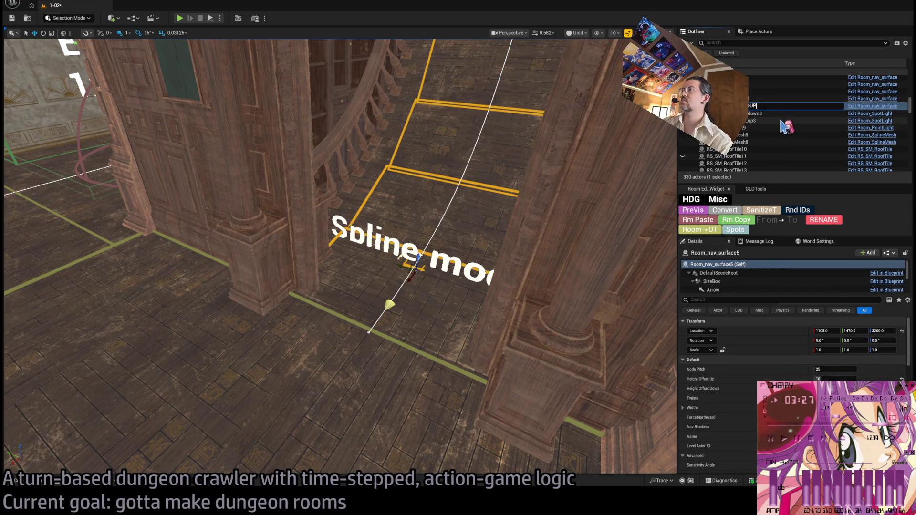
key("Return")
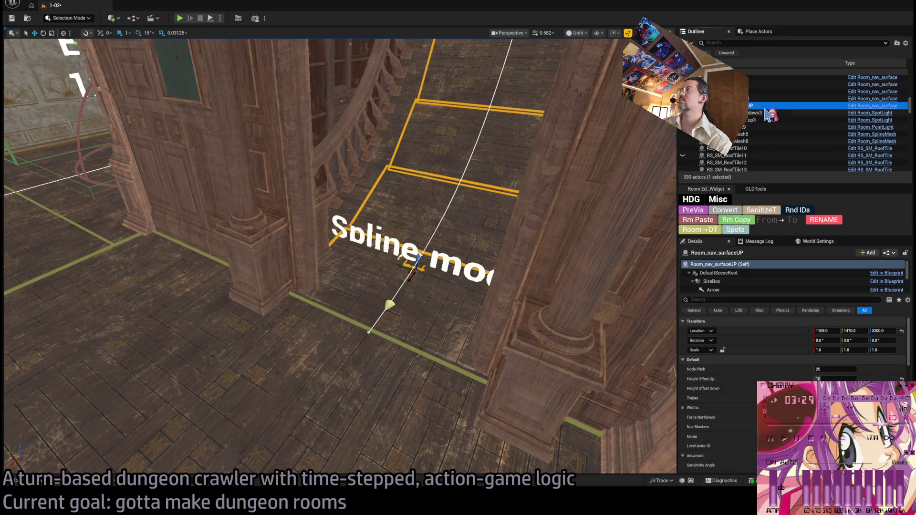
left_click(757, 105)
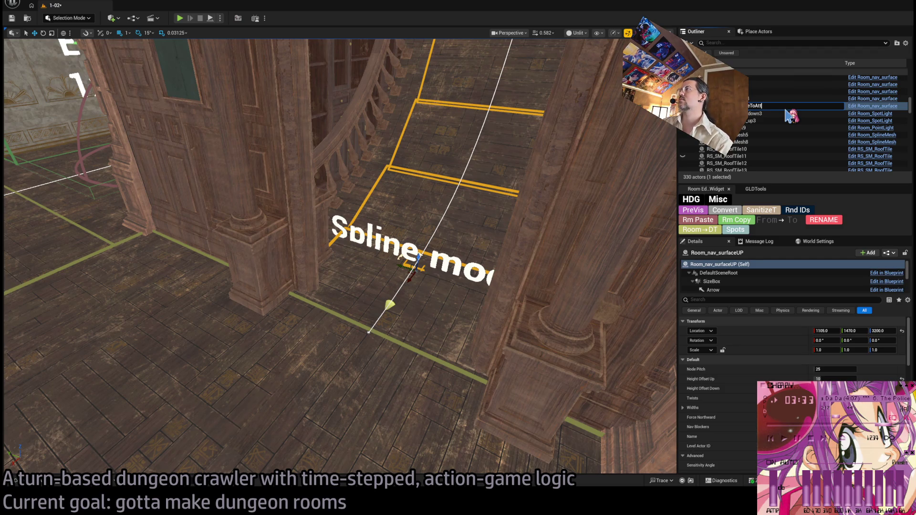
type("ic")
key("Return")
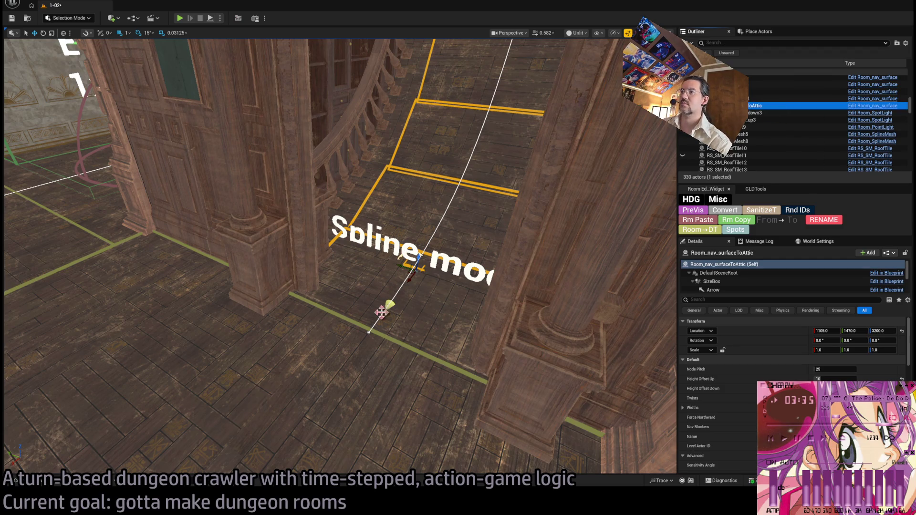
left_click(369, 331)
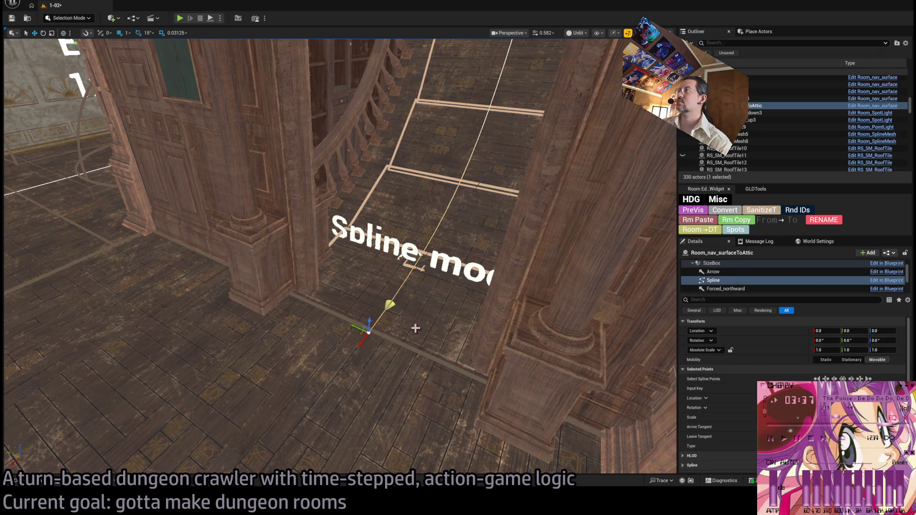
With grid snap at 5, add a new spline segment running toward the lower room and inspect it.
key("f")
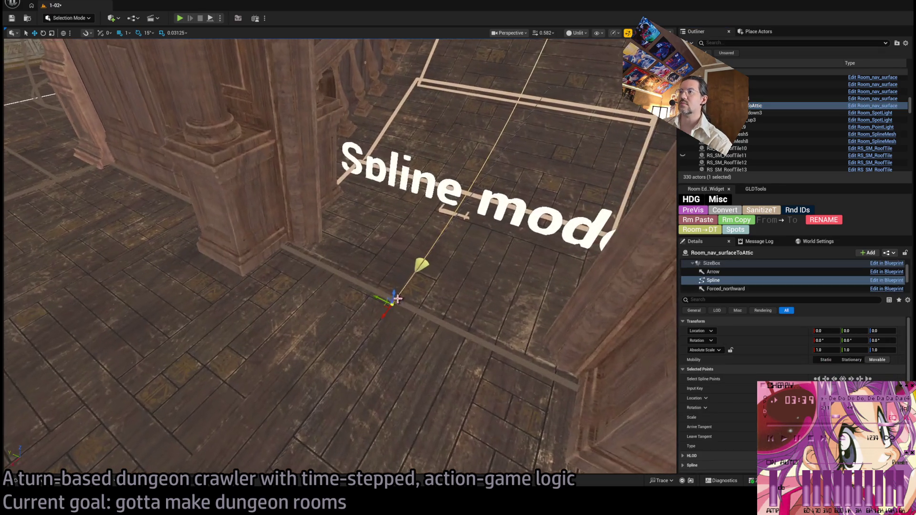
left_click(127, 33)
left_click(139, 53)
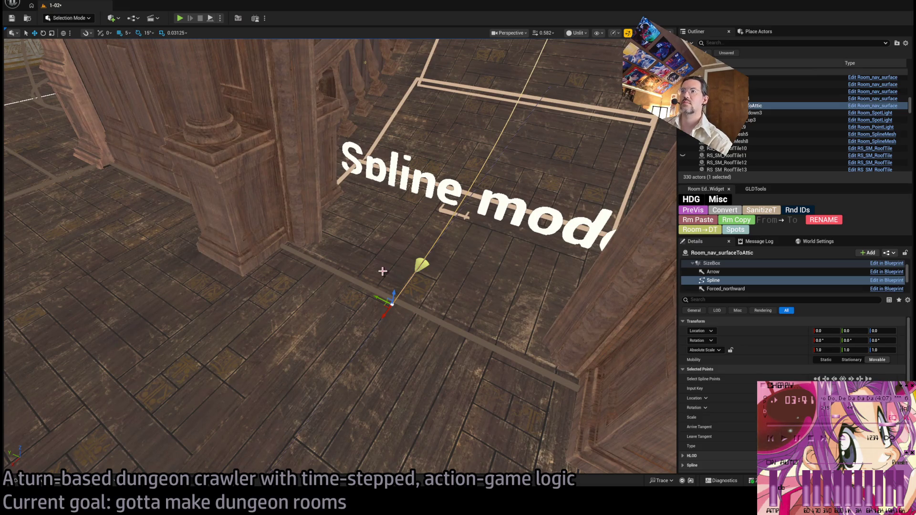
mouse_move(392, 299)
left_mouse_down()
mouse_move(425, 308)
mouse_move(372, 324)
mouse_move(329, 293)
left_mouse_up()
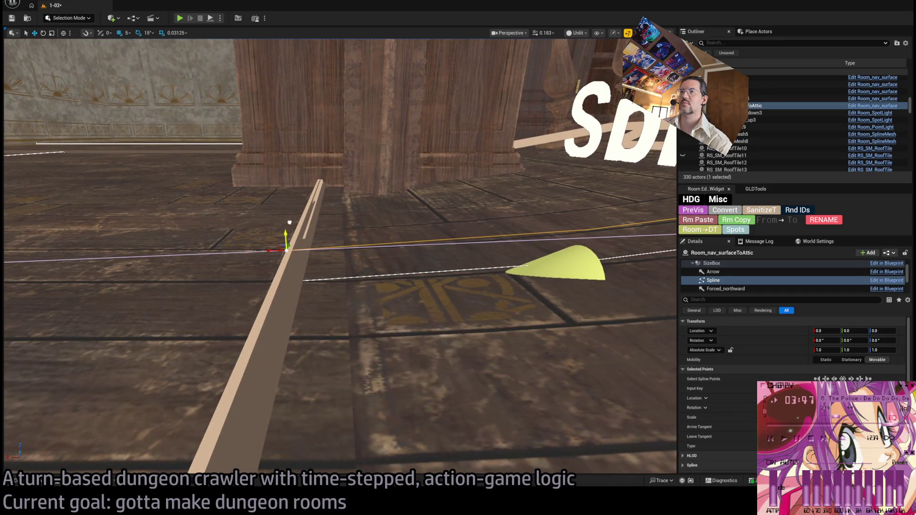
left_click_drag(289, 222, 289, 223)
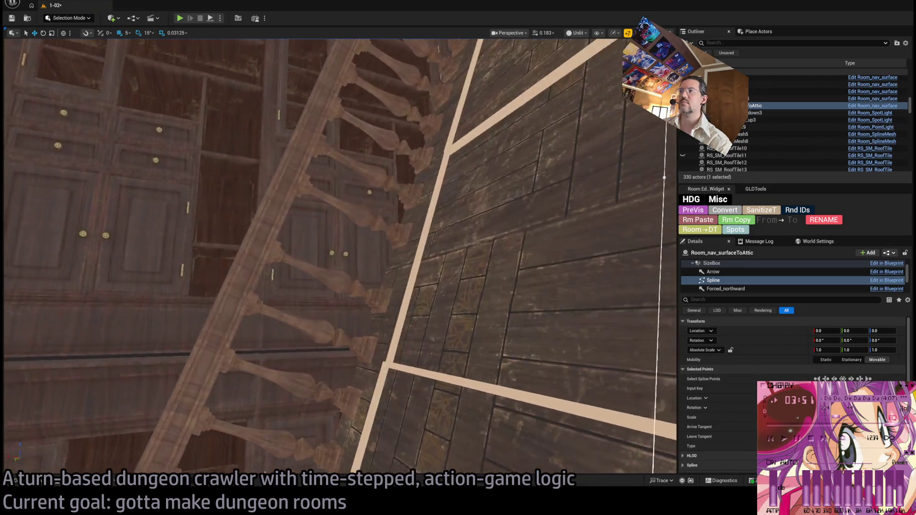
left_click_drag(471, 285, 472, 284)
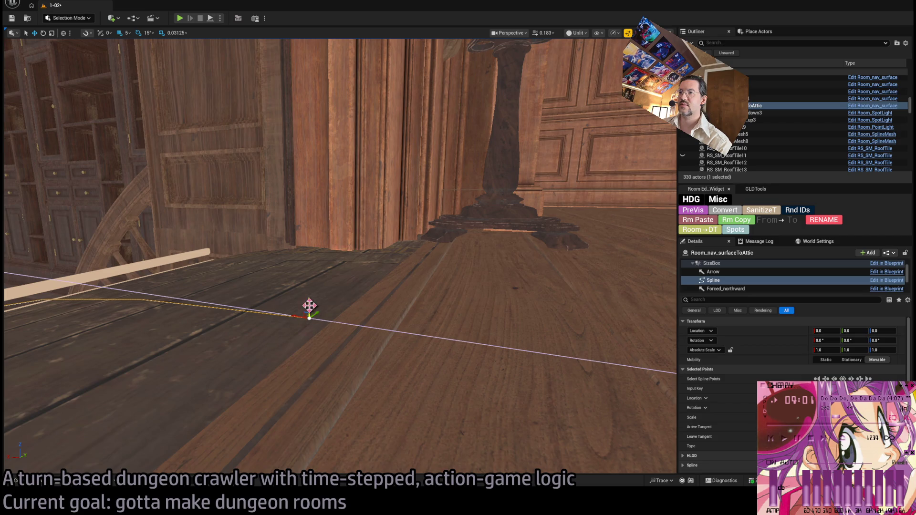
key("f")
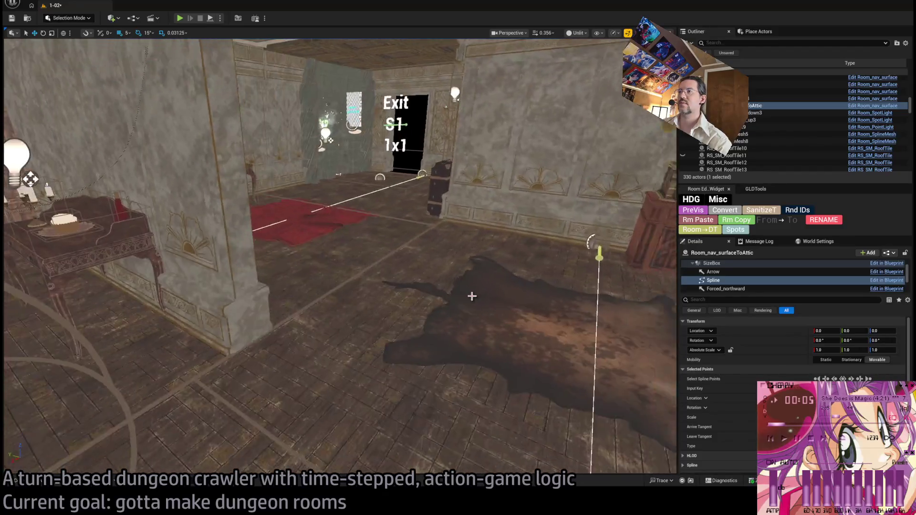
Duplicate the Room_nav_Rm2_2 floor nav surface, rotated a quarter turn.
left_click_drag(471, 296, 398, 253)
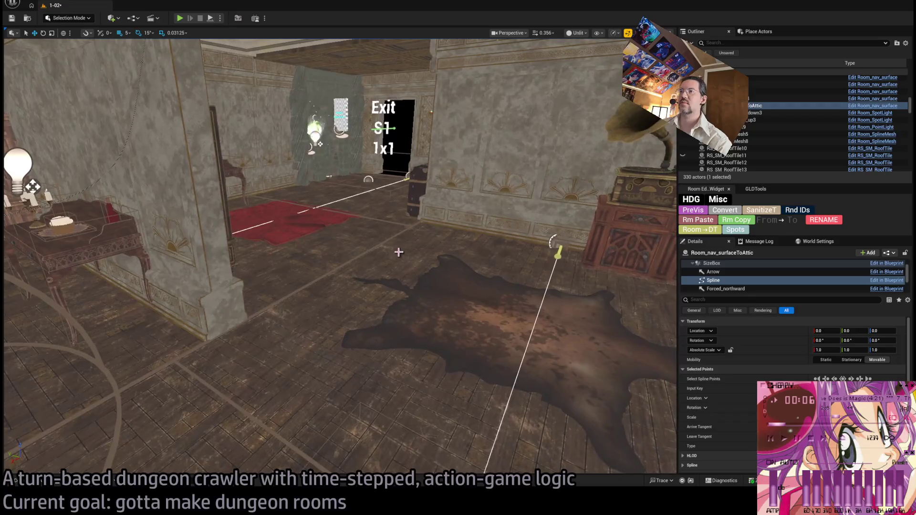
left_click(398, 224)
left_click_drag(456, 286, 299, 334)
left_click(236, 369)
mouse_move(255, 368)
left_mouse_down()
mouse_move(454, 310)
mouse_move(469, 279)
mouse_move(384, 270)
mouse_move(401, 281)
mouse_move(401, 296)
mouse_move(382, 277)
mouse_move(353, 277)
mouse_move(294, 227)
left_mouse_up()
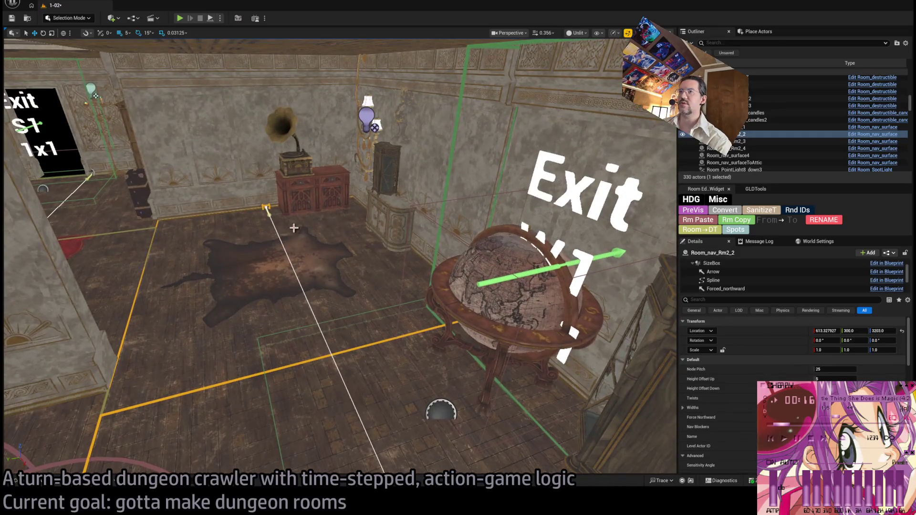
left_click_drag(383, 188, 377, 188)
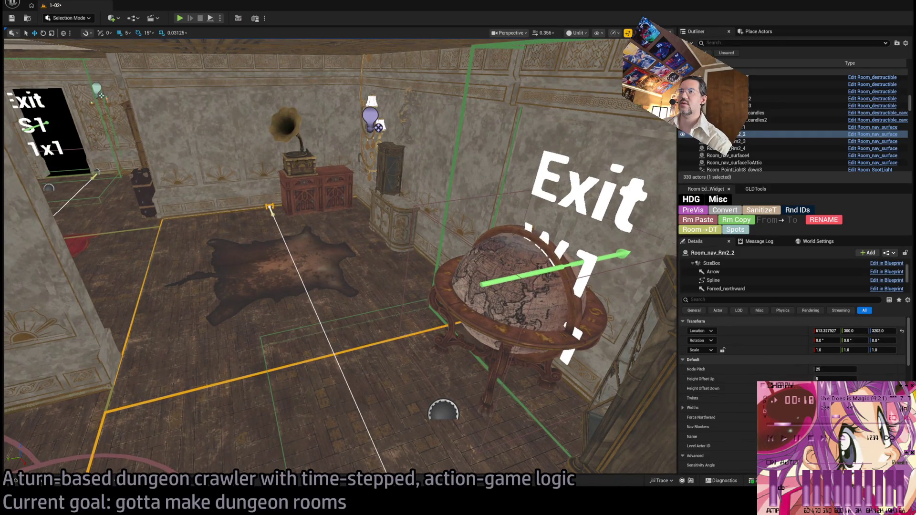
left_click(270, 196)
left_click(292, 224)
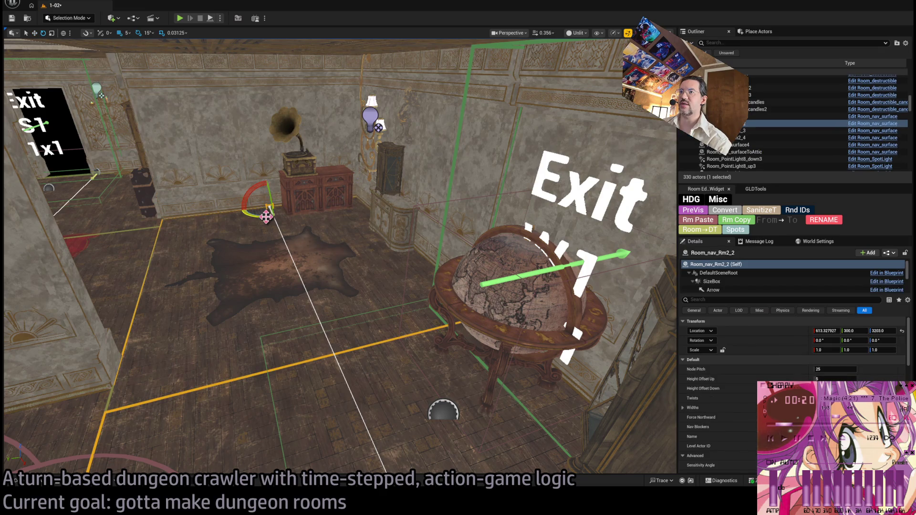
key("ctrl+d")
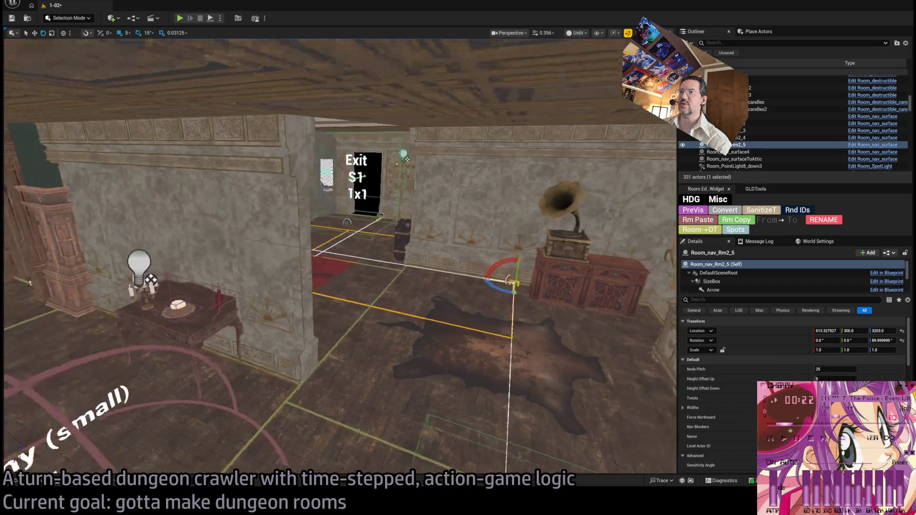
Raise the duplicate to the upper floor at snap 100, then nudge it toward the door at snap 10.
key("d")
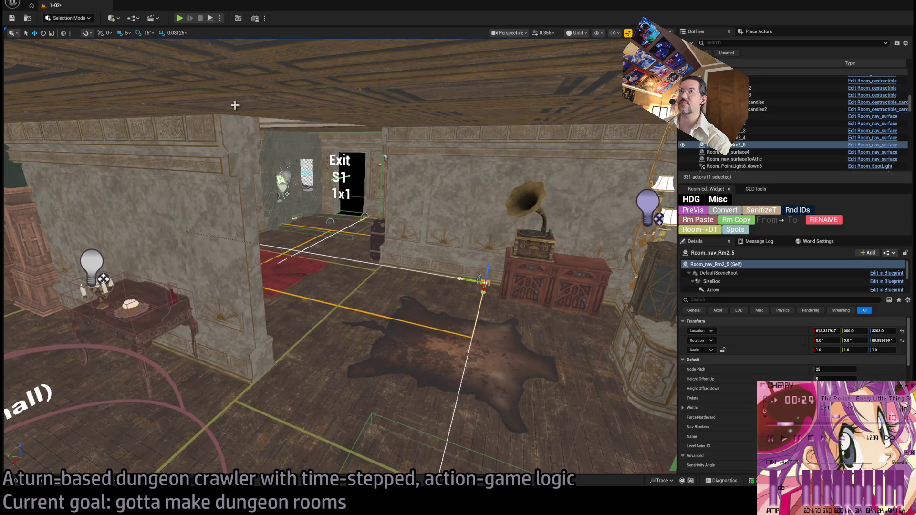
key("bracketright")
key("bracketright")
key("bracketright")
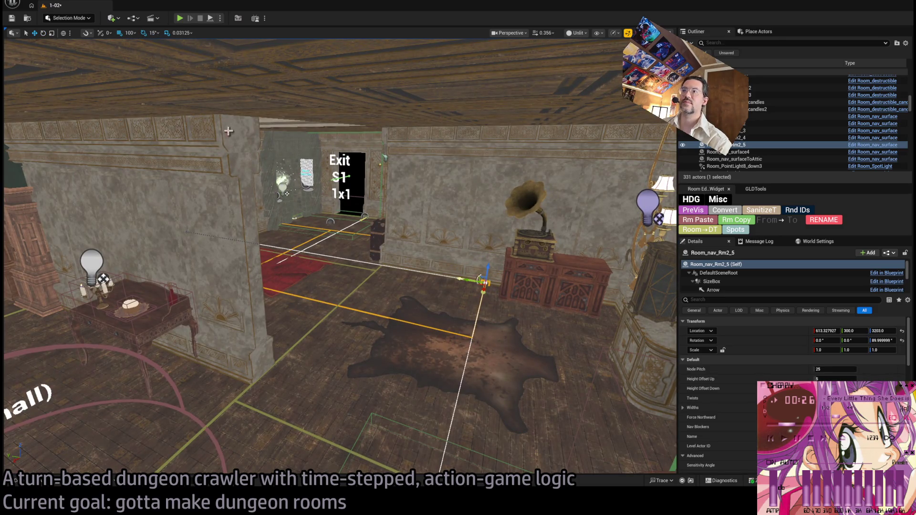
left_click_drag(287, 194, 300, 167)
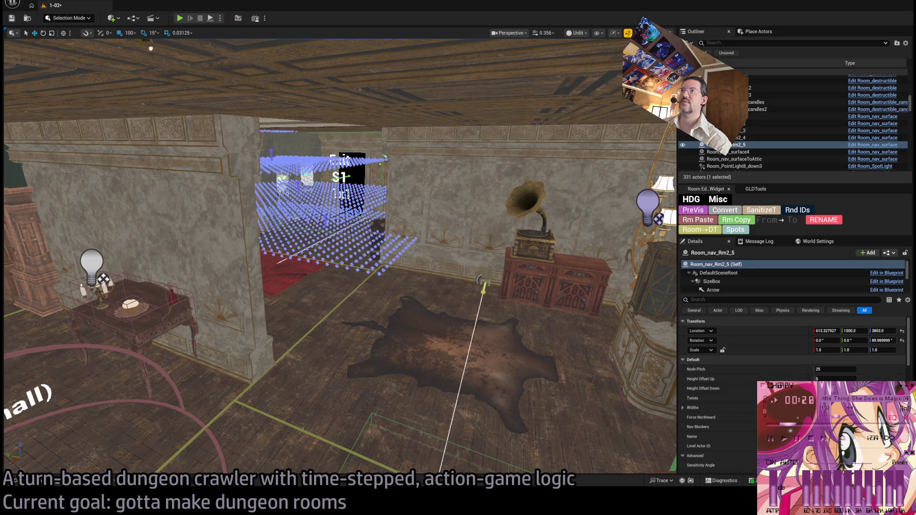
key("f")
scroll(282, 186, "down", 10)
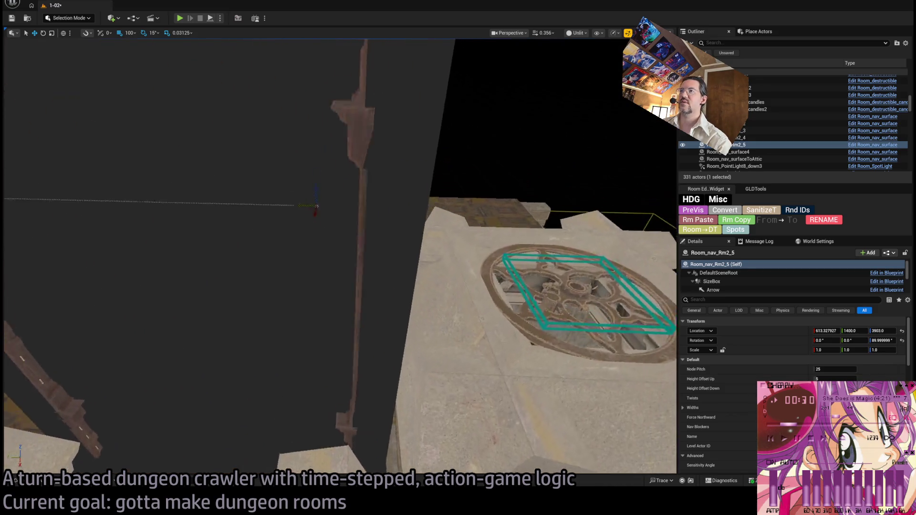
scroll(339, 303, "up", 1)
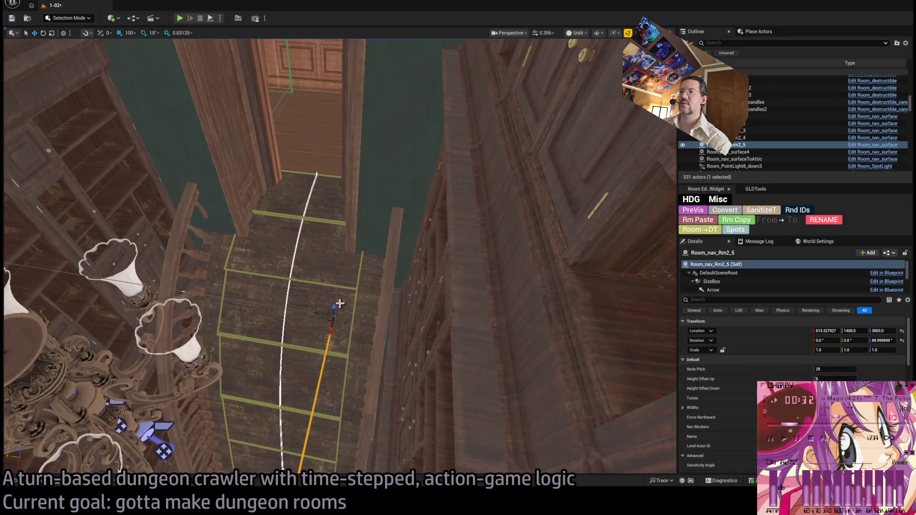
mouse_move(334, 310)
left_mouse_down()
mouse_move(329, 129)
mouse_move(332, 282)
mouse_move(328, 214)
mouse_move(340, 141)
mouse_move(344, 171)
left_mouse_up()
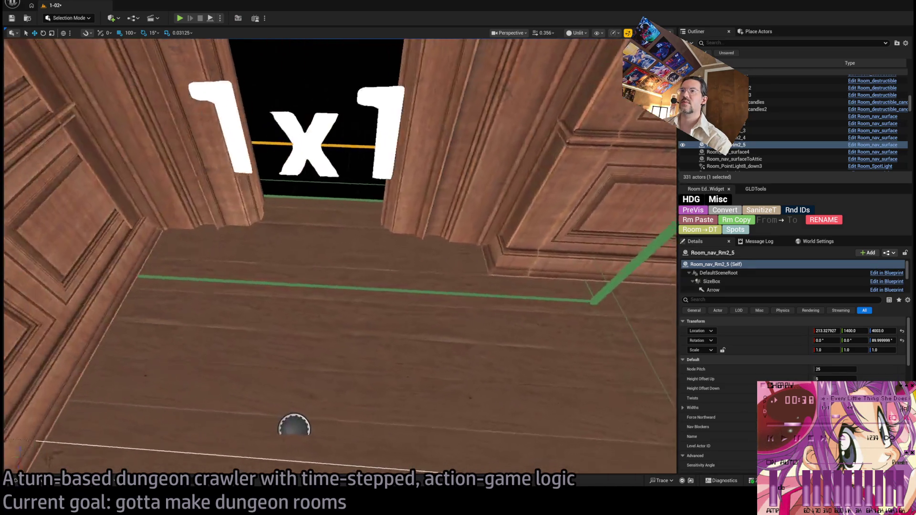
left_click_drag(318, 200, 316, 178)
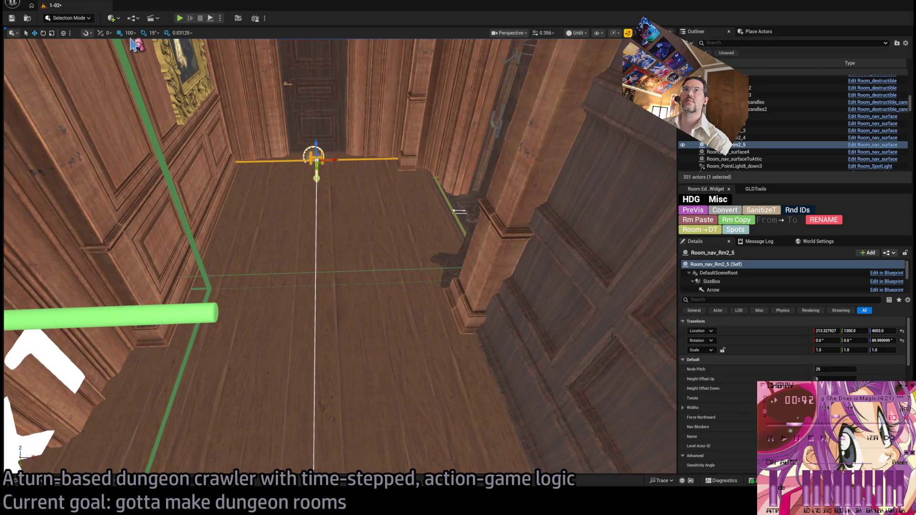
key("bracketleft")
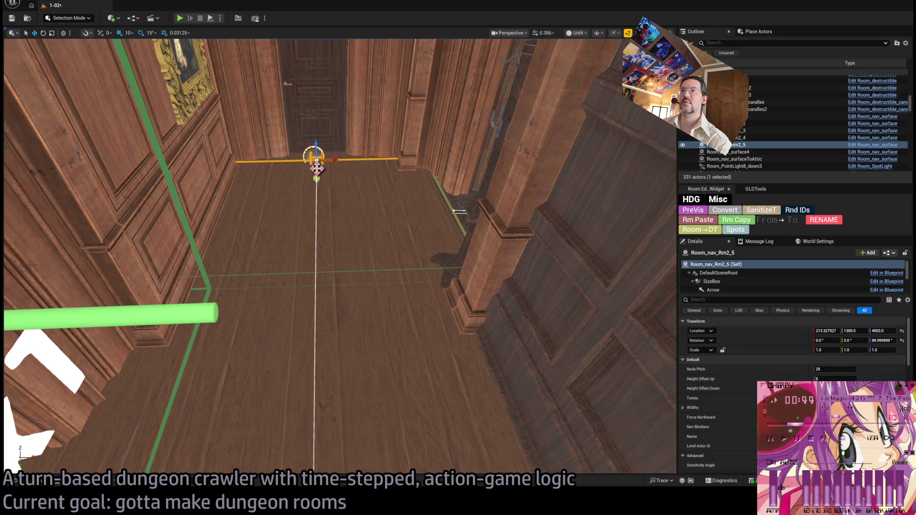
left_click_drag(317, 168, 314, 159)
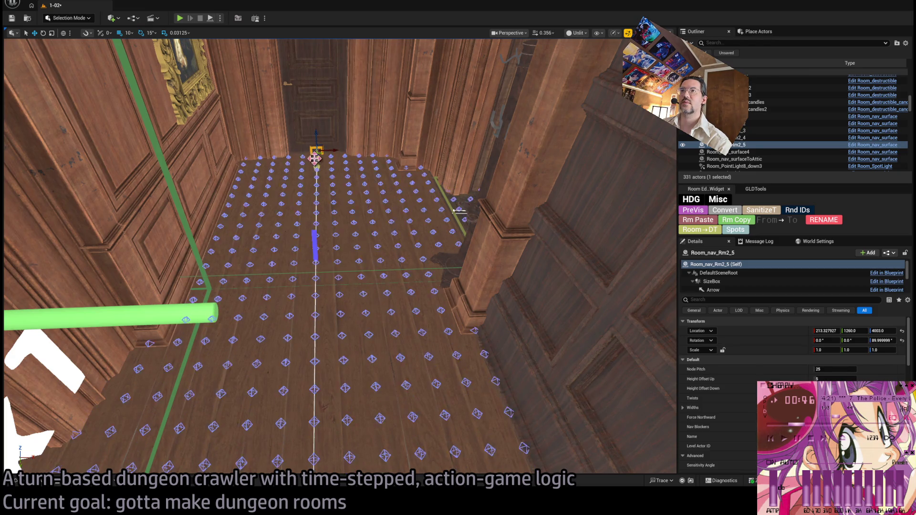
key("f")
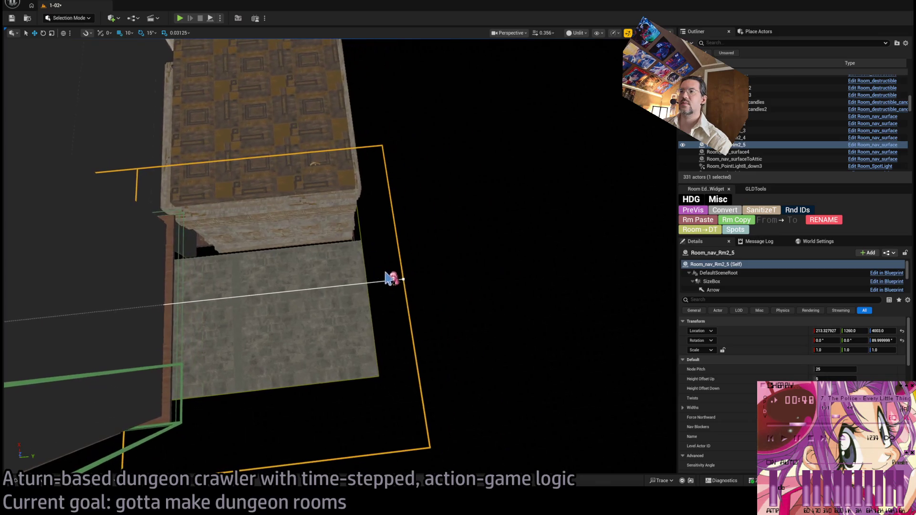
Rename the Room_nav_Rm2_5 nav surface to Room_nav_Attic.
left_click(402, 279)
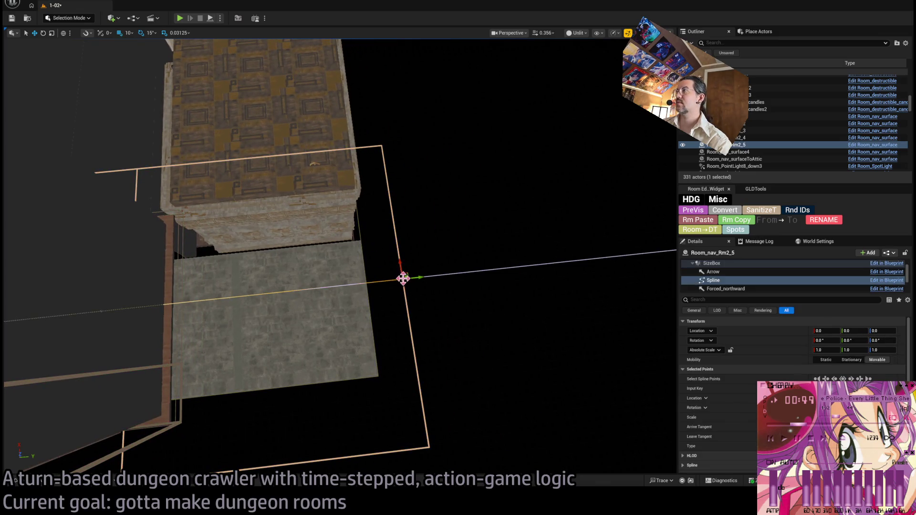
left_click(746, 144)
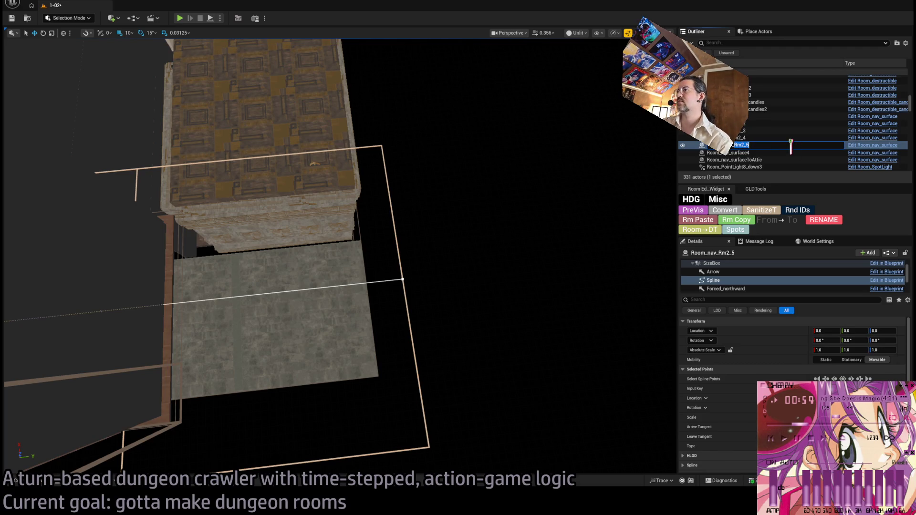
type("_Attic")
key("Return")
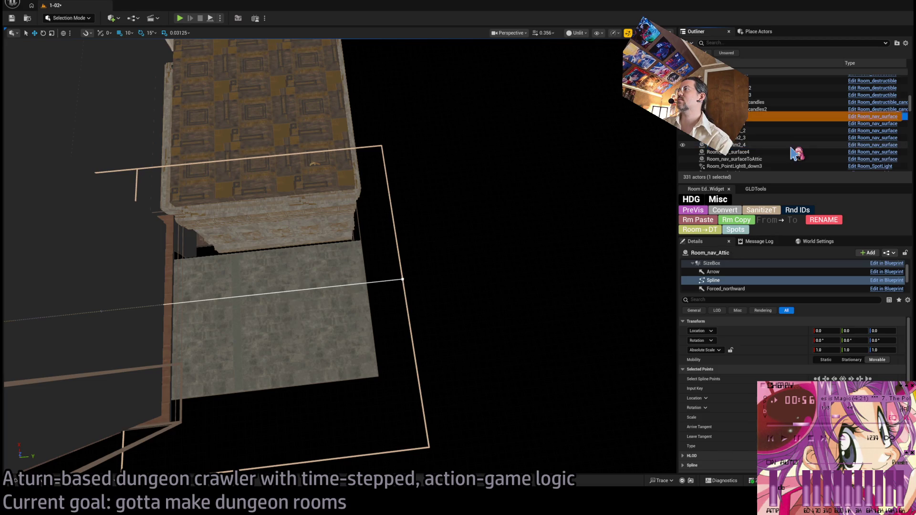
Inspect a corner point of the Room_nav_Attic outline and its Widths settings.
left_click_drag(607, 155, 586, 124)
mouse_move(506, 237)
left_mouse_down()
mouse_move(474, 245)
mouse_move(492, 236)
mouse_move(487, 212)
mouse_move(472, 205)
left_mouse_up()
left_click(468, 240)
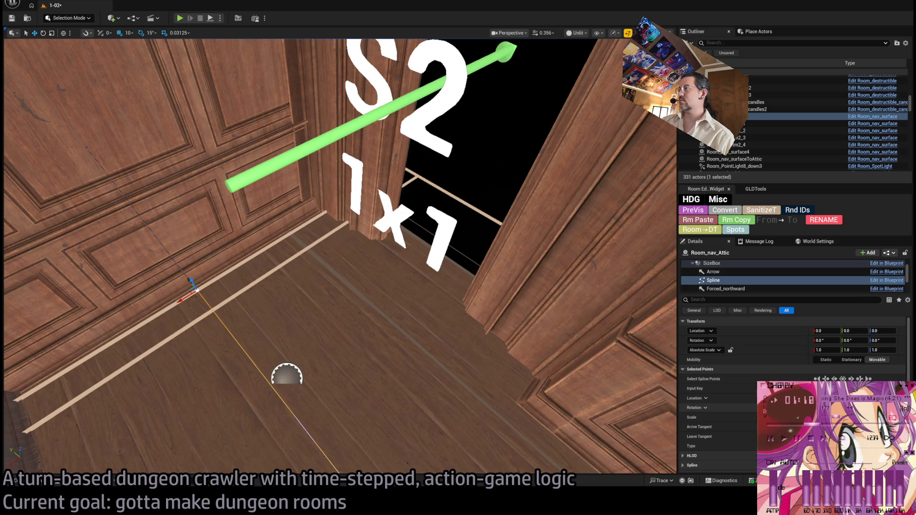
scroll(792, 363, "down", 3)
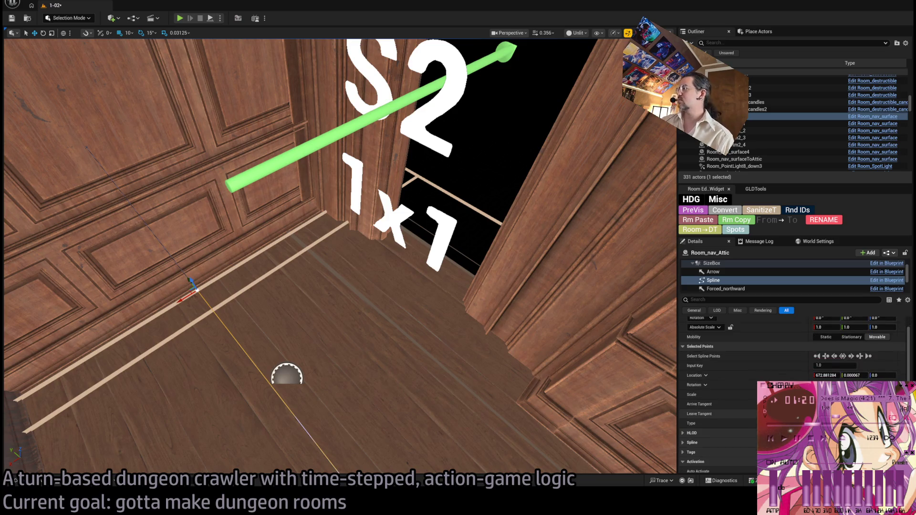
scroll(791, 362, "up", 3)
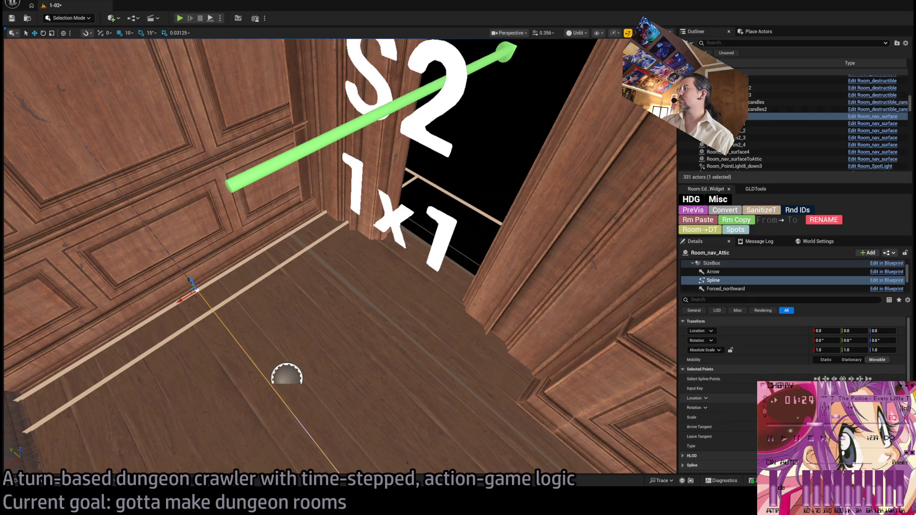
left_click(716, 369)
scroll(729, 276, "up", 1)
left_click(726, 264)
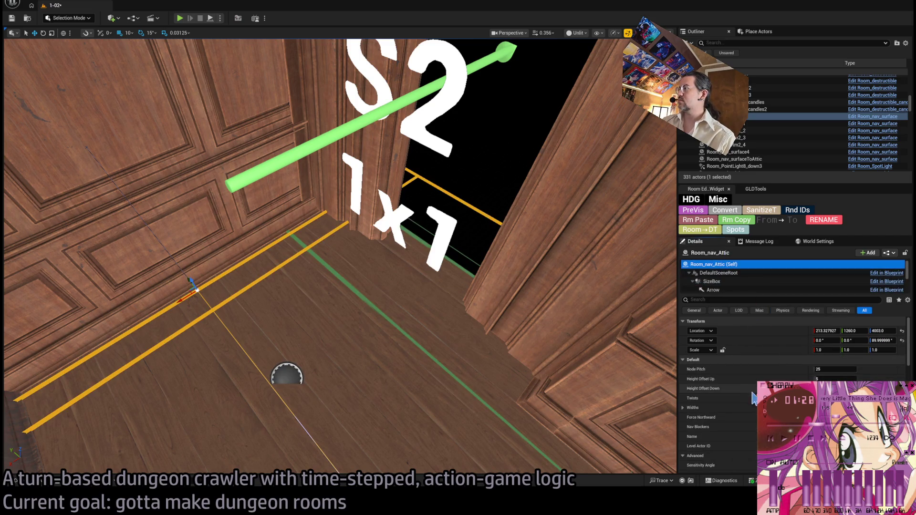
left_click(682, 407)
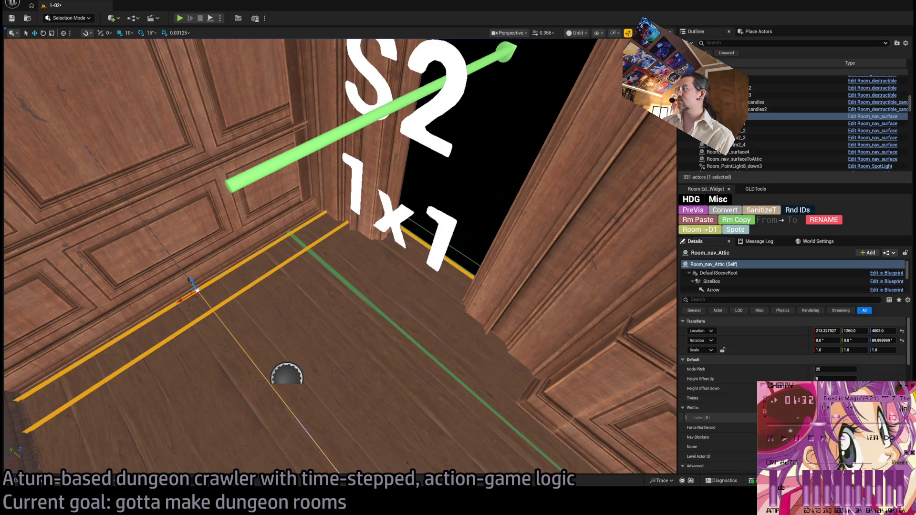
Set Room_nav_Attic's Location Z to 4005 and look around the attic floor.
key("w")
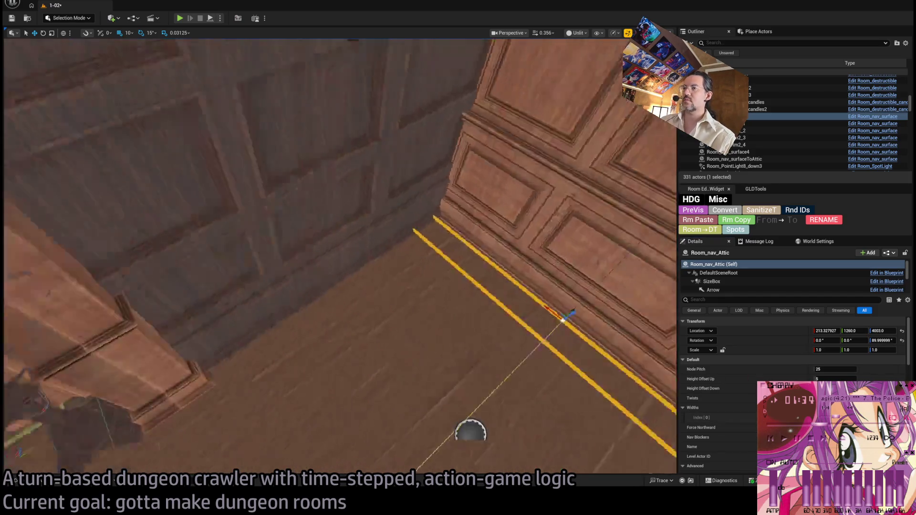
key("w")
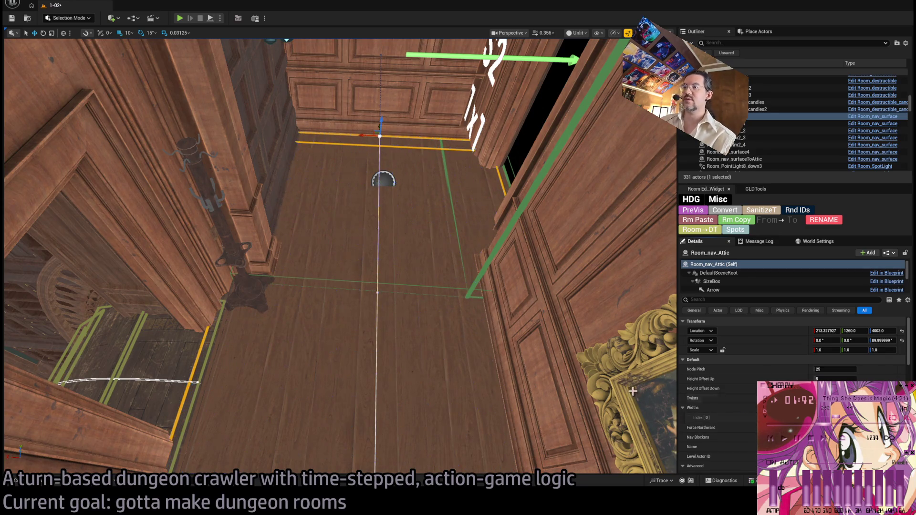
mouse_move(612, 386)
left_mouse_down()
mouse_move(612, 334)
mouse_move(612, 386)
left_mouse_up()
left_click(348, 327)
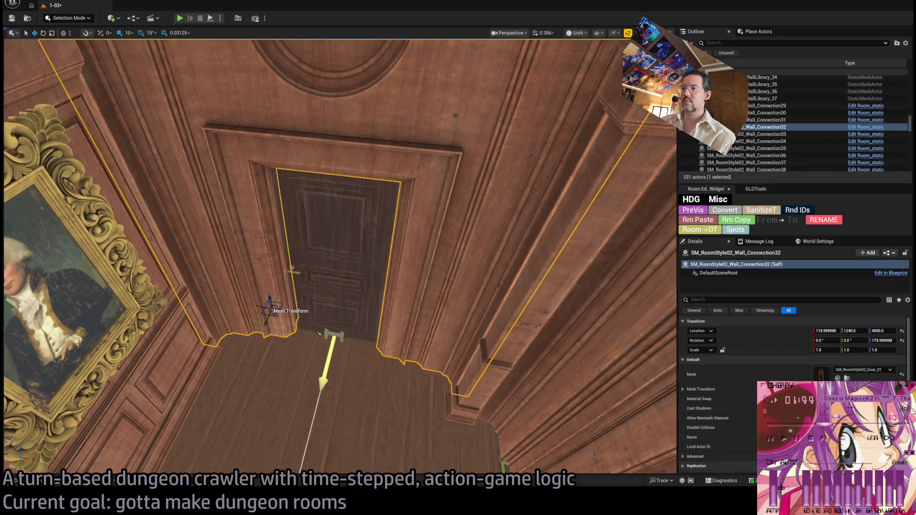
mouse_move(319, 333)
left_mouse_down()
mouse_move(430, 287)
mouse_move(582, 245)
left_mouse_up()
left_click(583, 245)
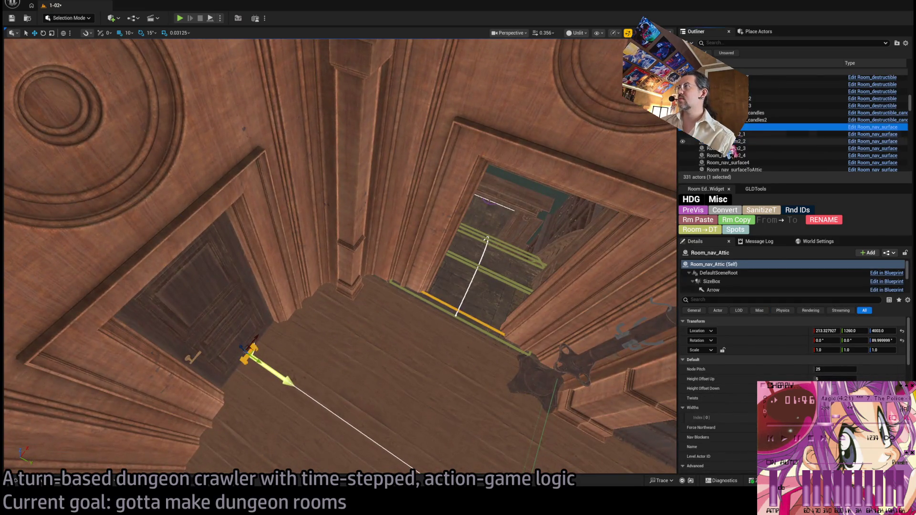
left_click_drag(425, 285, 426, 286)
left_click(882, 330)
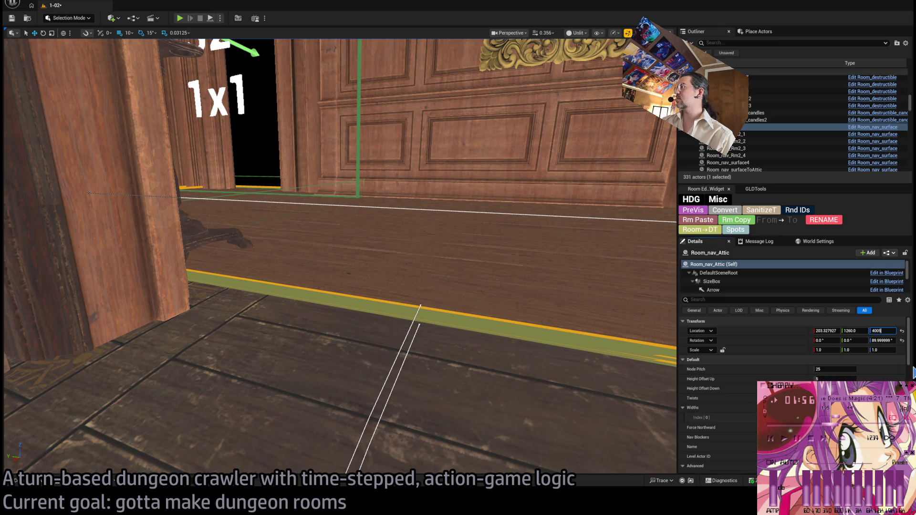
left_click_drag(446, 260, 426, 262)
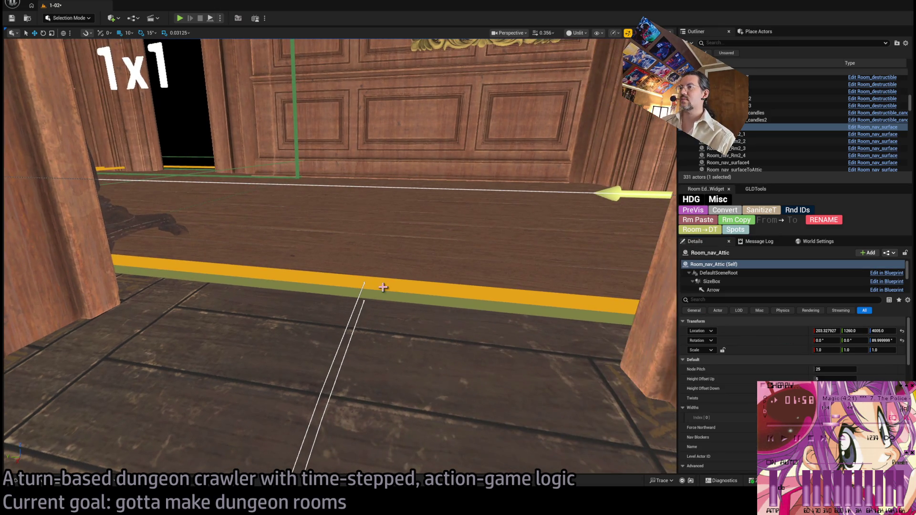
left_click_drag(383, 287, 383, 287)
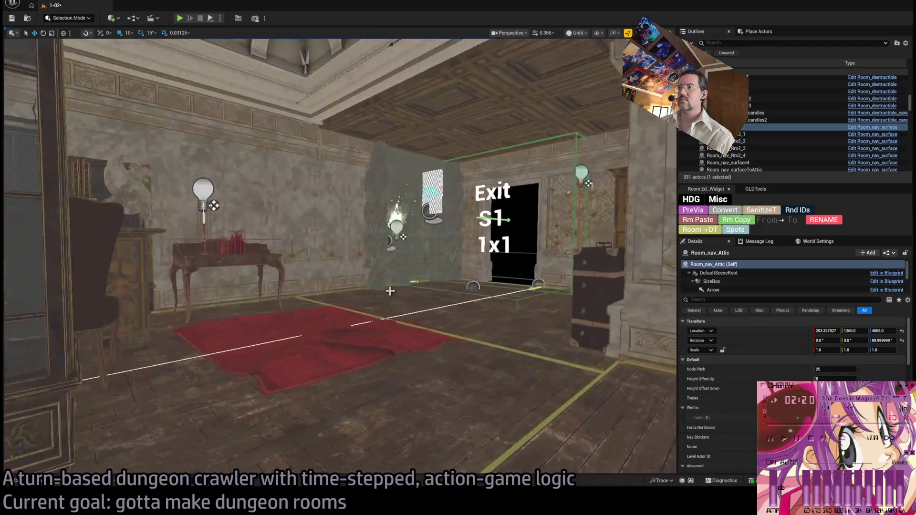
Save the 1-02 level, run a Play-in-Editor test, and stop it.
key("ctrl+s")
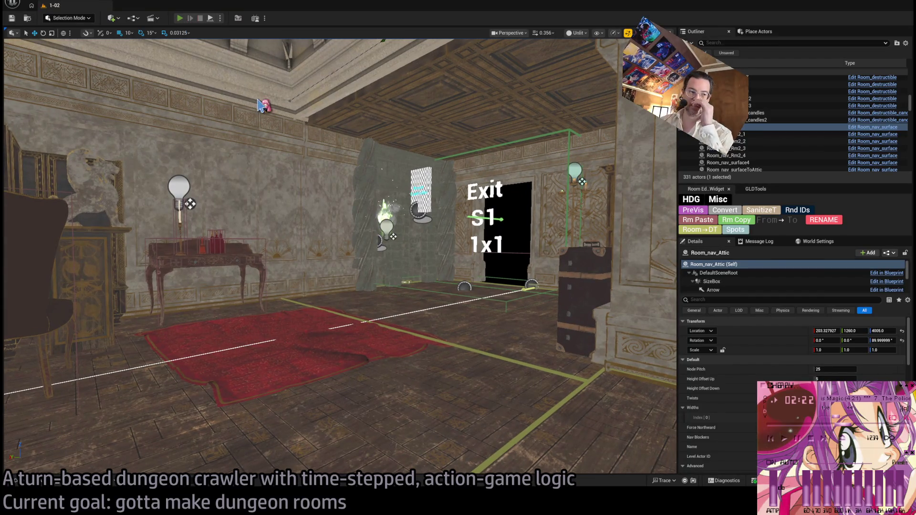
key("alt+p")
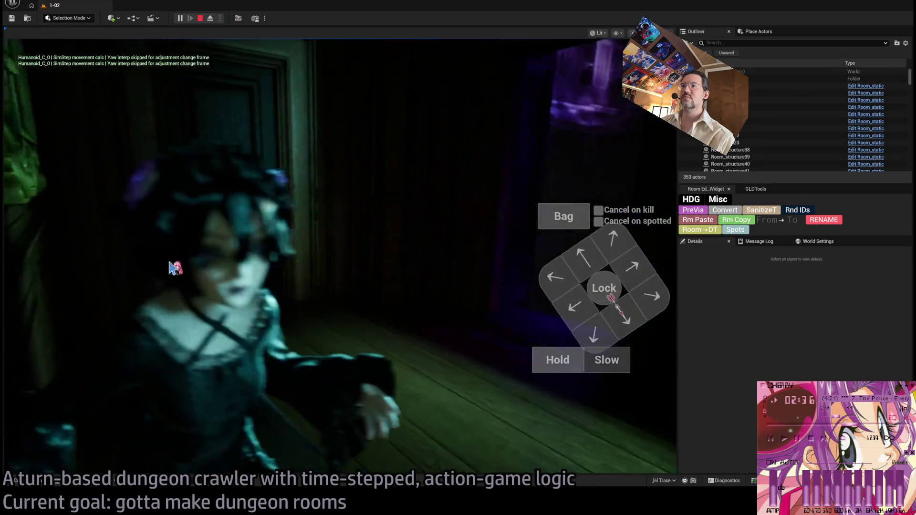
key("Escape")
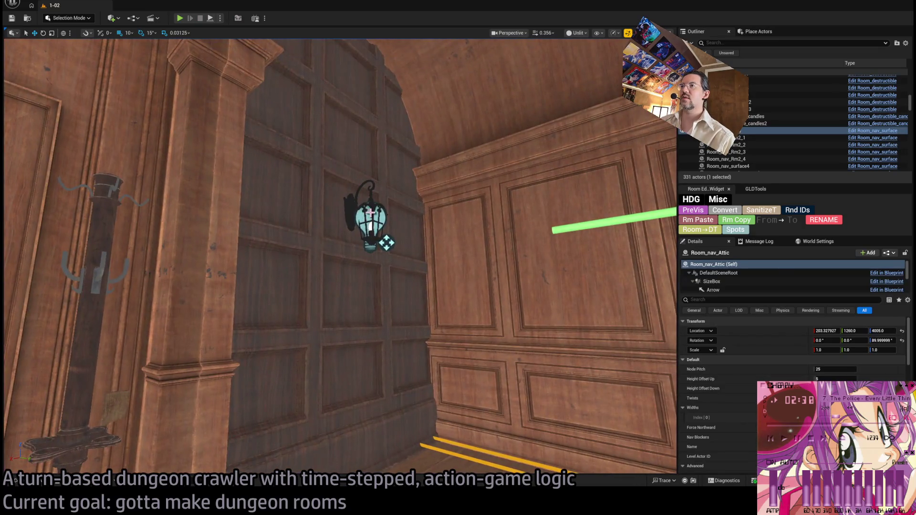
Inspect the wall lantern light and both of its portal components.
left_click(386, 240)
left_click(711, 282)
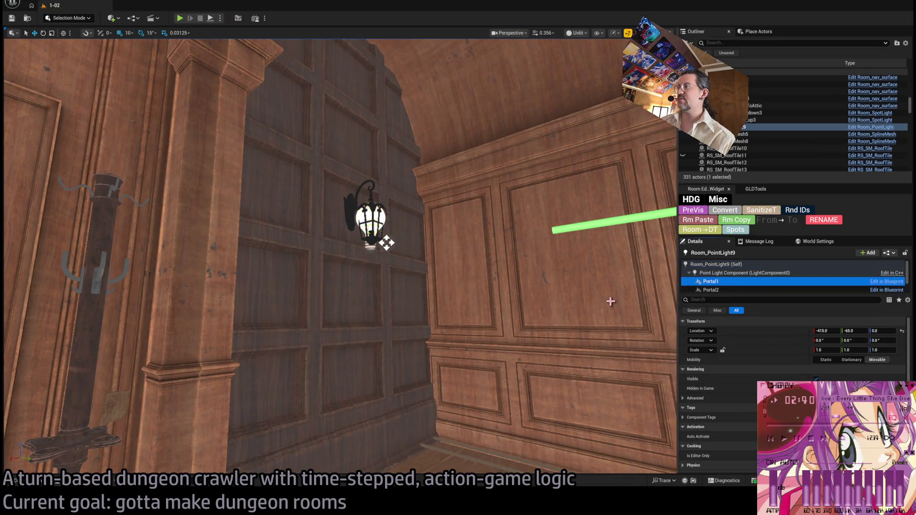
key("s")
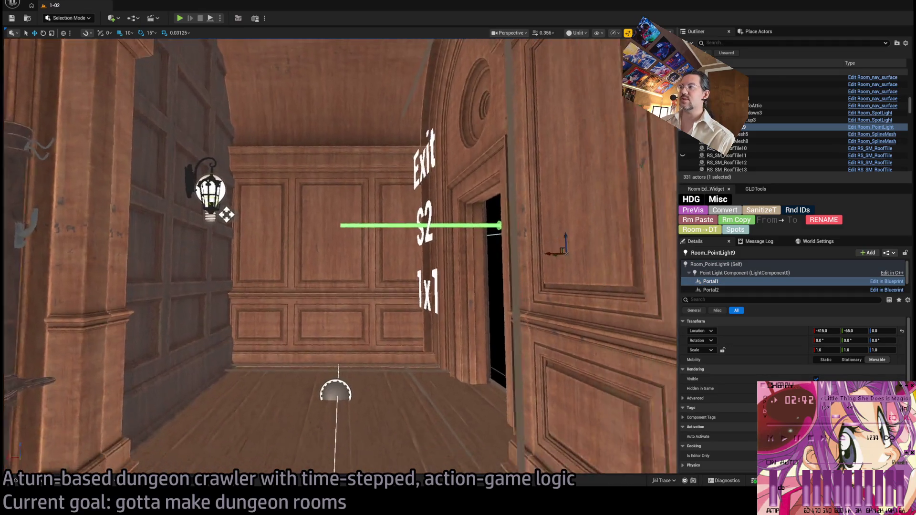
key("w")
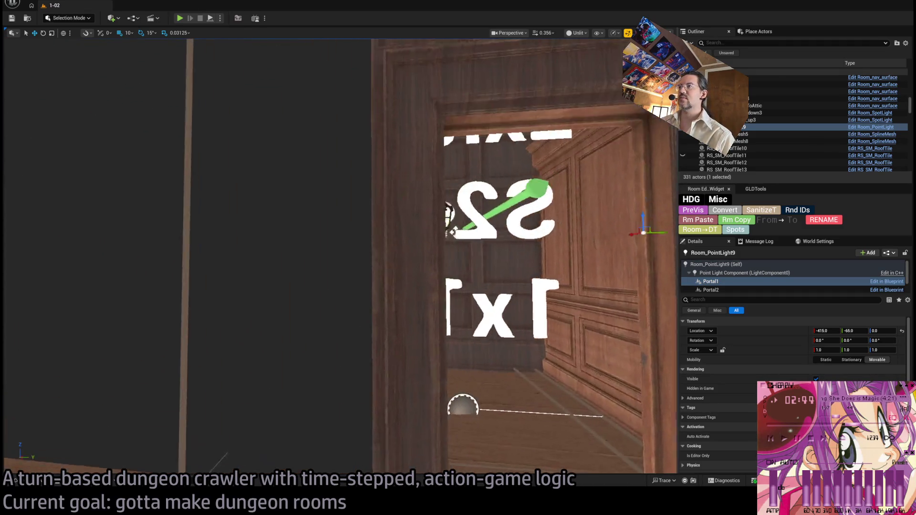
key("a")
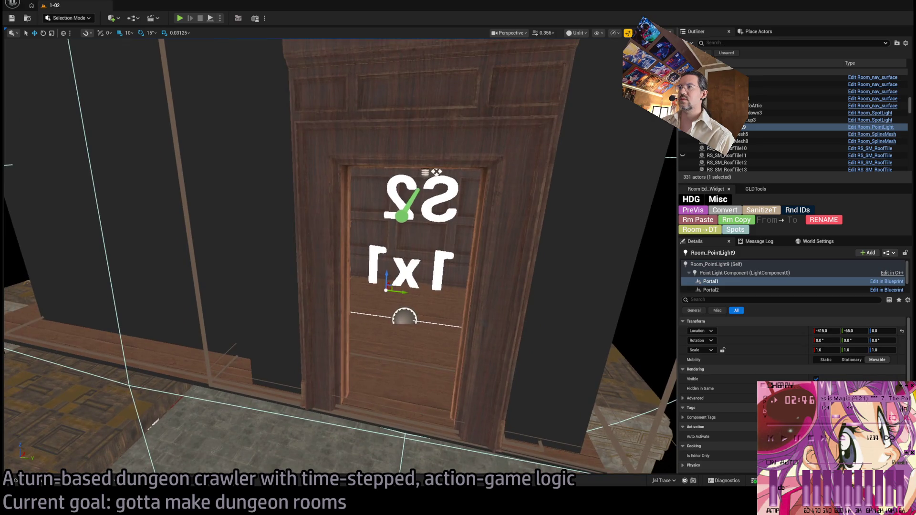
key("d")
left_click(710, 290)
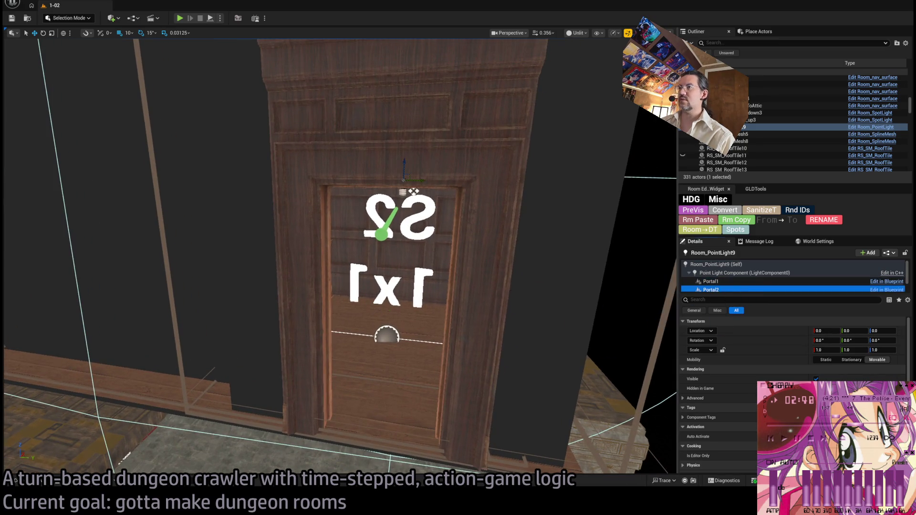
key("f")
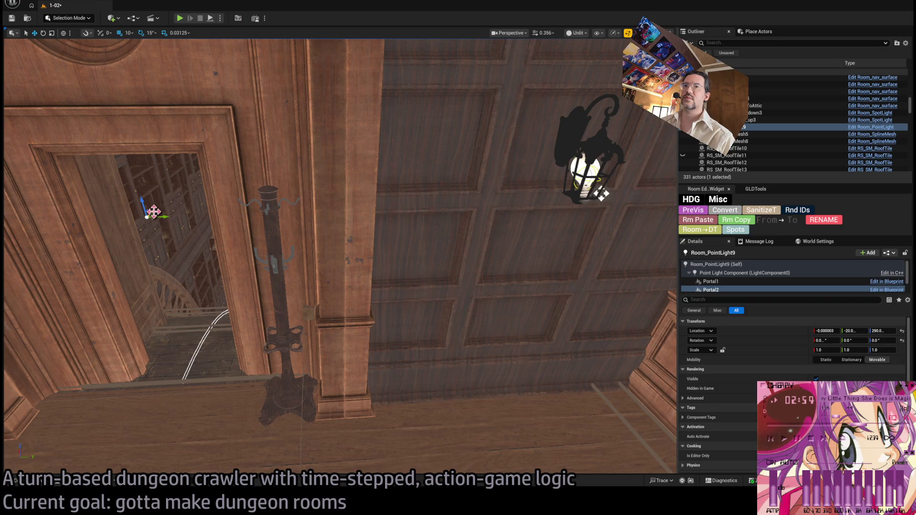
key("f")
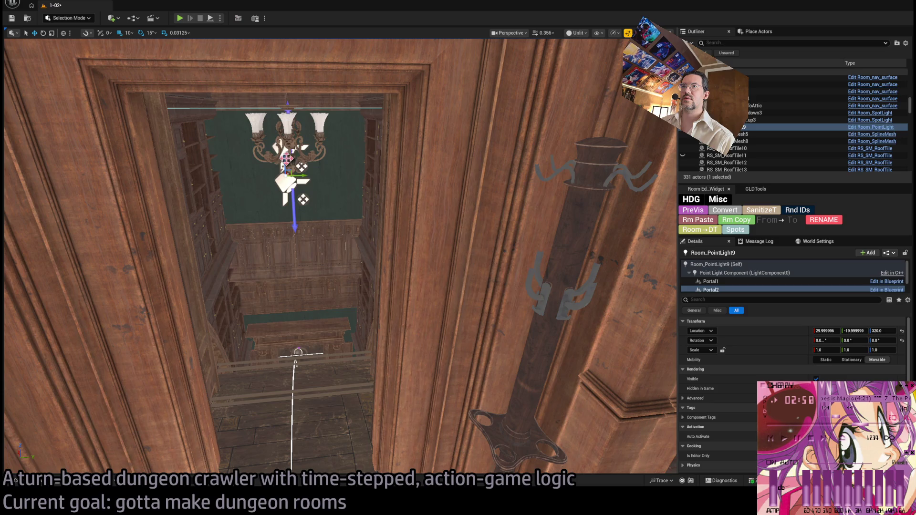
Select the spotlight under the chandelier and frame its portal component.
left_click_drag(340, 232, 174, 237)
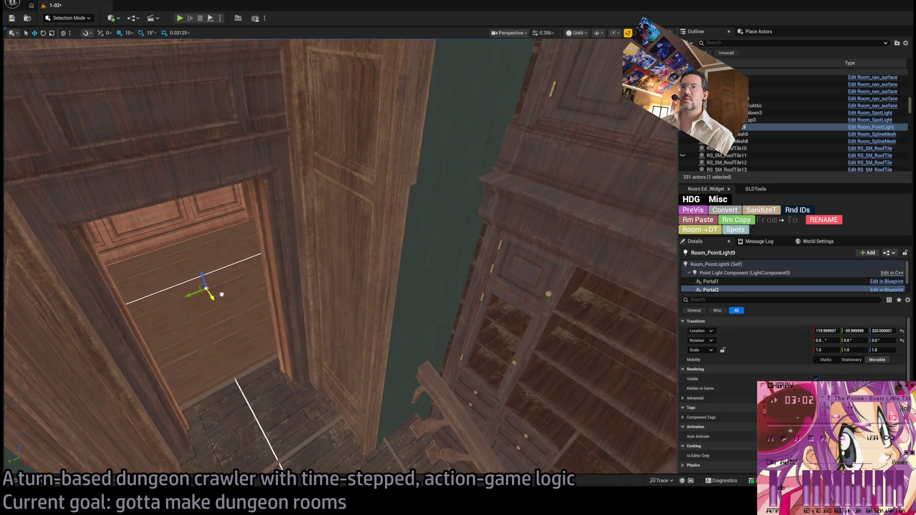
mouse_move(277, 287)
left_mouse_down()
mouse_move(252, 276)
mouse_move(359, 274)
mouse_move(380, 295)
left_mouse_up()
left_click(377, 292)
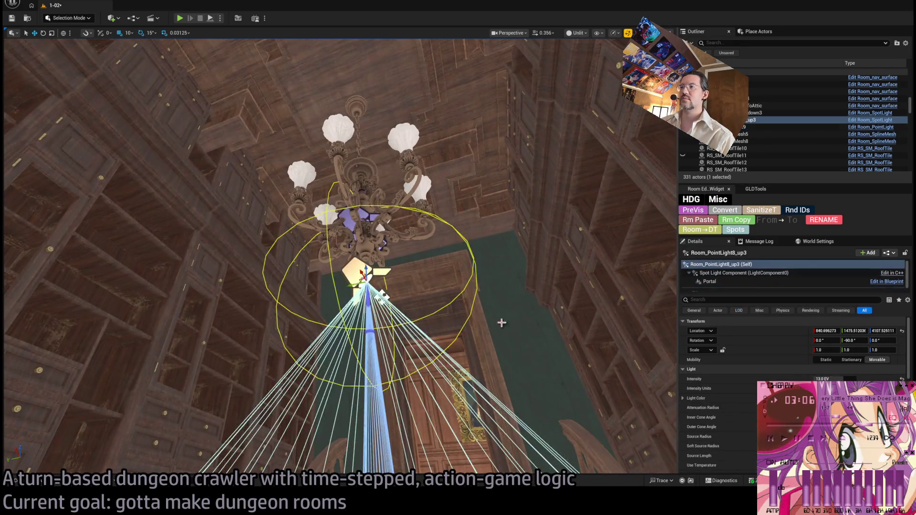
left_click(709, 281)
key("f")
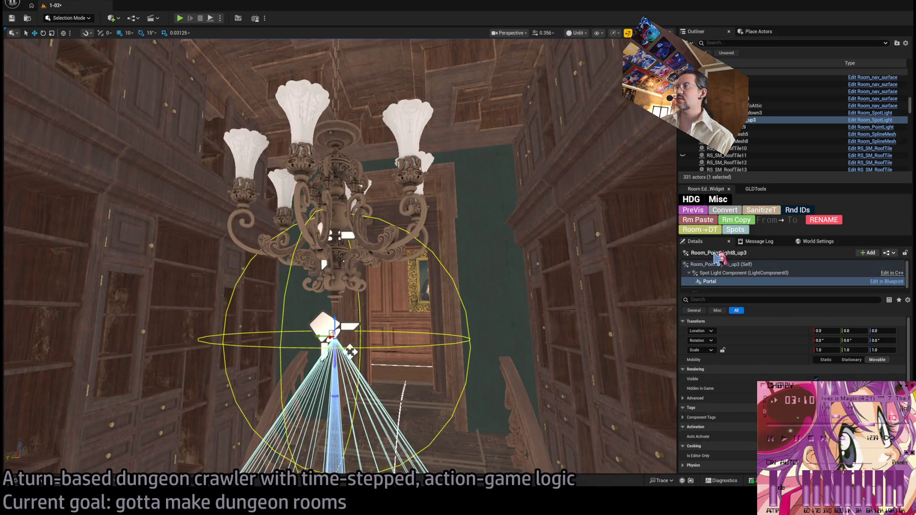
left_click_drag(630, 286, 577, 334)
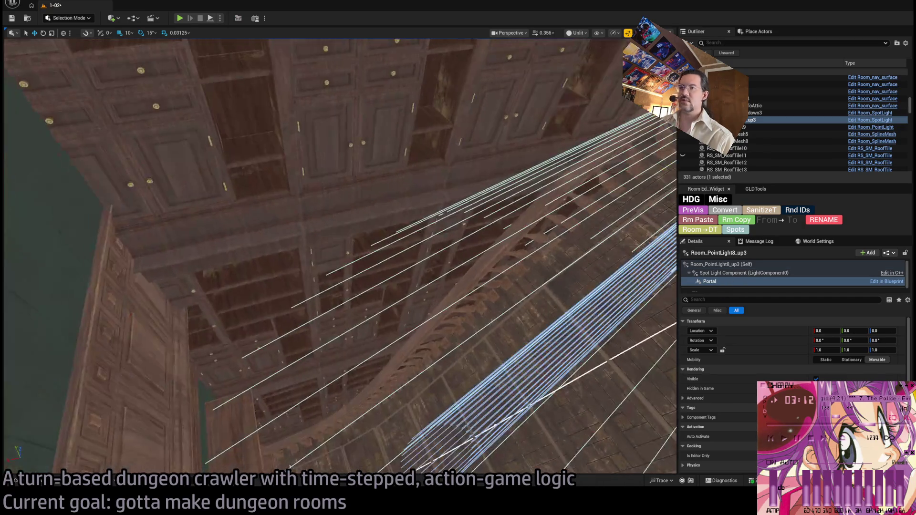
key("f")
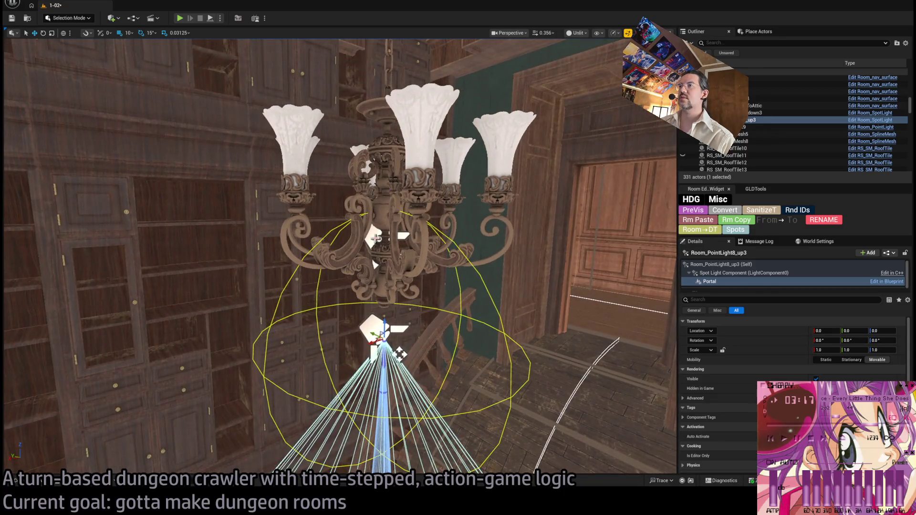
Check the chandelier's down3 and up3 lights and Portal component, then view the Exit room.
double_click(754, 112)
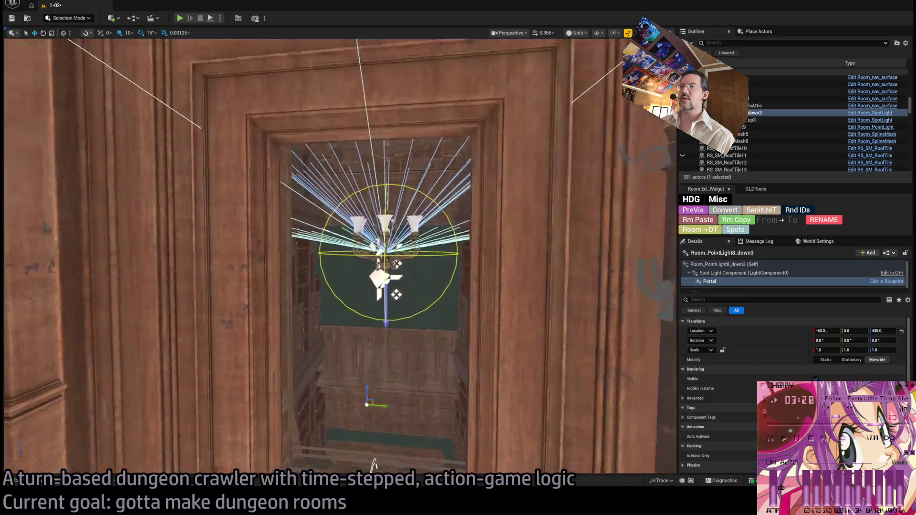
key("Down")
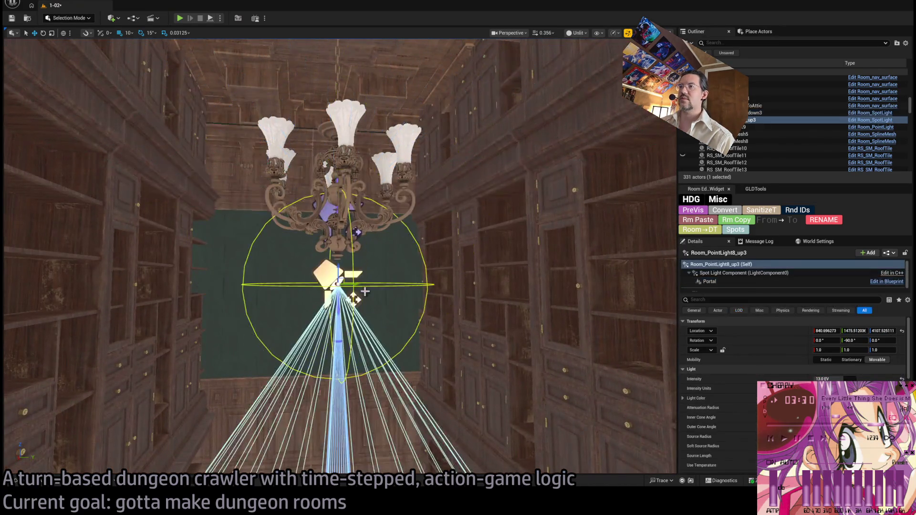
key("f")
left_click(711, 282)
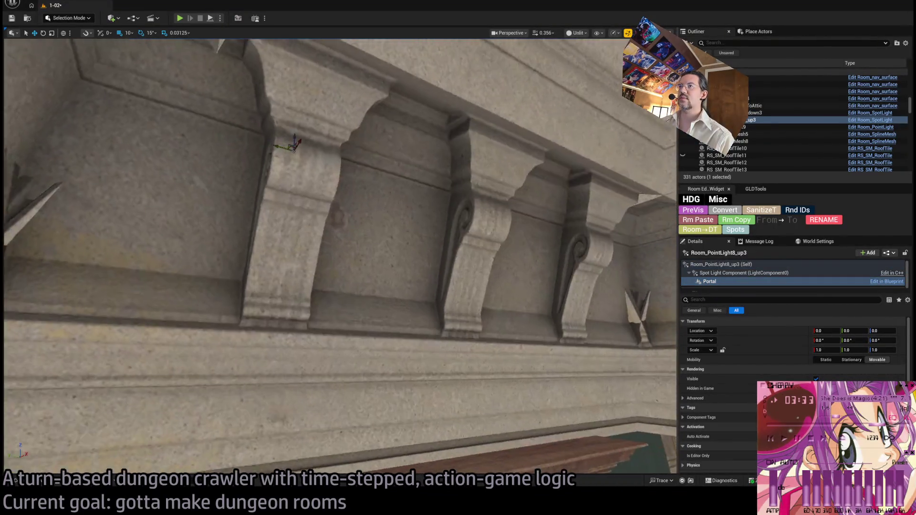
left_click_drag(296, 143, 304, 119)
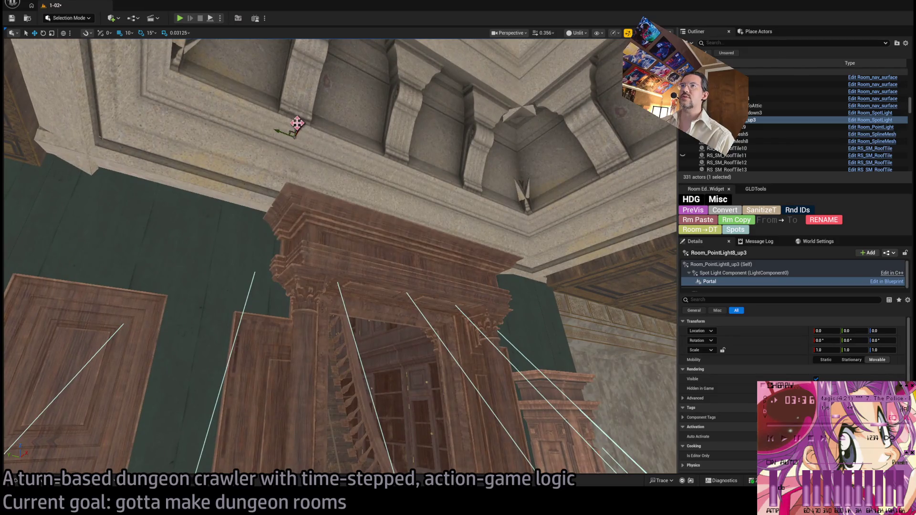
left_click_drag(307, 405, 219, 366)
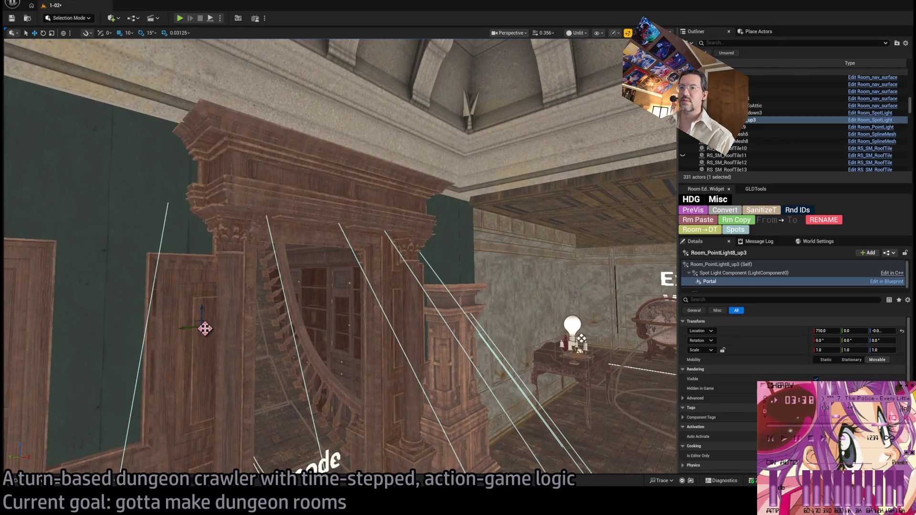
mouse_move(389, 392)
left_mouse_down()
mouse_move(248, 326)
mouse_move(152, 321)
mouse_move(340, 358)
left_mouse_up()
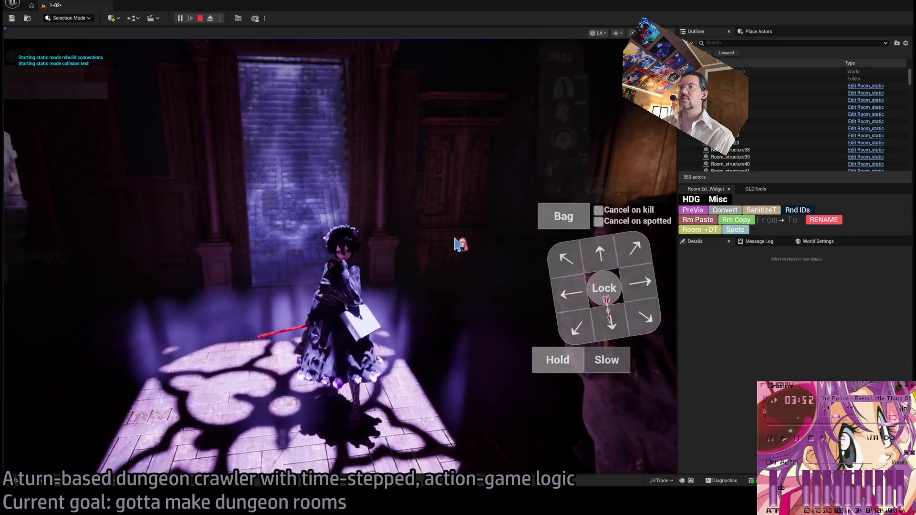
Walk the character forward toward the door in a play-test, then stop it.
left_click(609, 253)
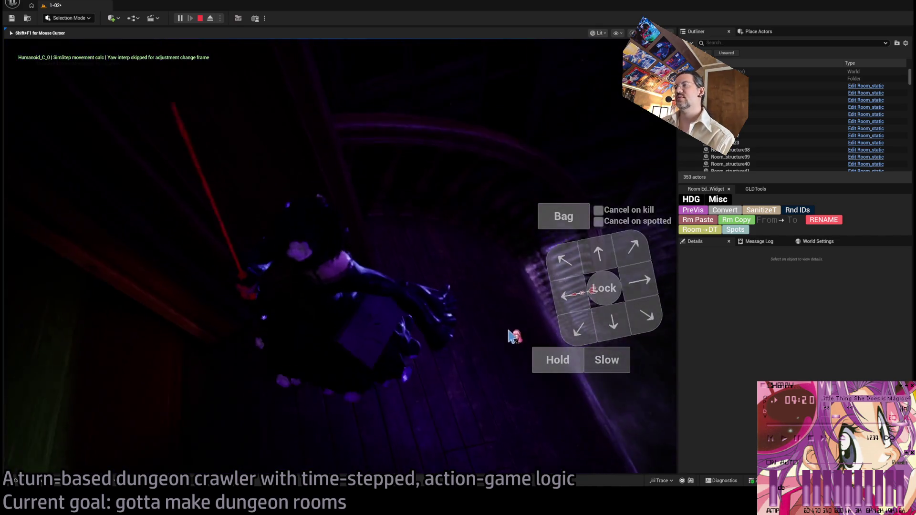
key("Escape")
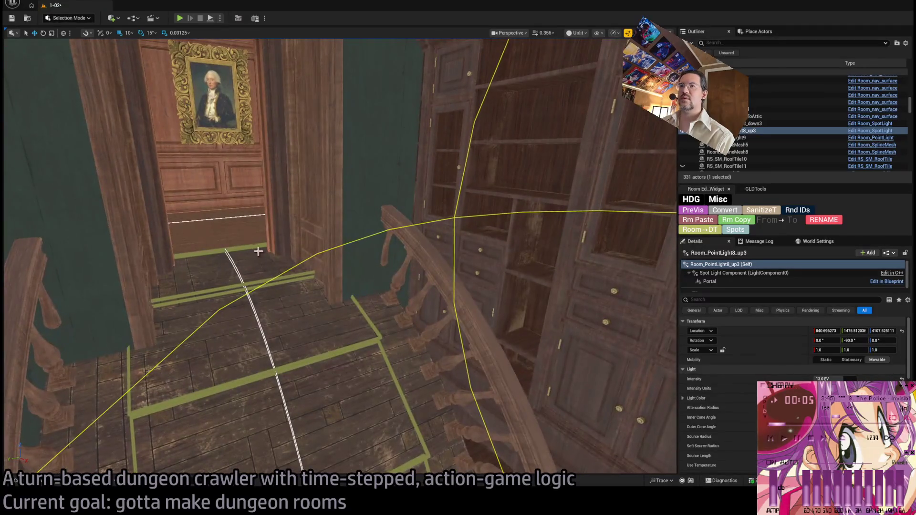
Select Room_nav_Attic, Room_nav_surfaceToAttic, the wall connection and stair spline mesh, then the lantern.
left_click(228, 249)
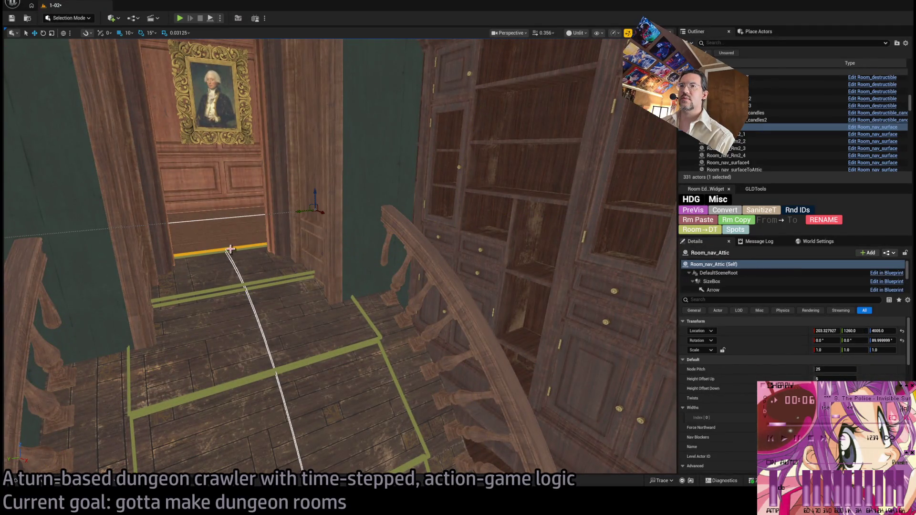
left_click(255, 282)
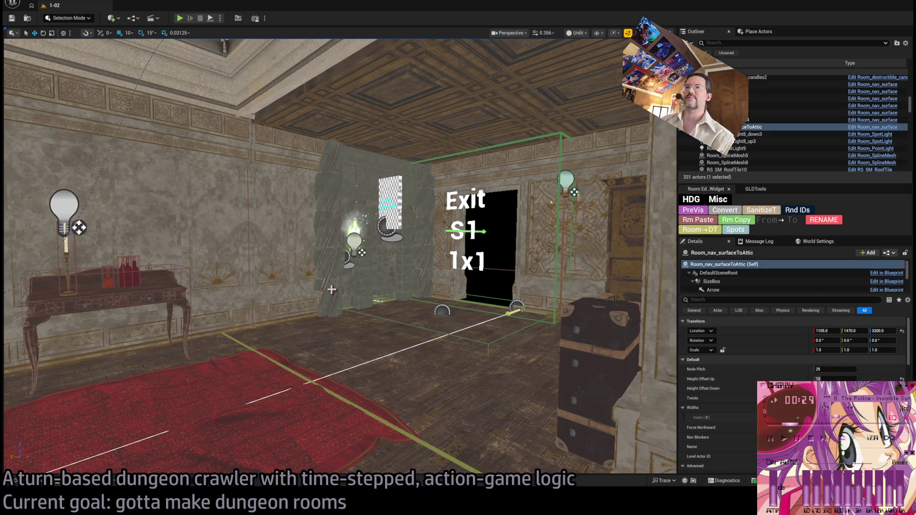
mouse_move(339, 276)
left_mouse_down()
mouse_move(334, 248)
mouse_move(363, 286)
mouse_move(391, 267)
mouse_move(410, 286)
mouse_move(410, 248)
mouse_move(400, 267)
mouse_move(334, 267)
mouse_move(334, 248)
mouse_move(353, 258)
mouse_move(368, 286)
mouse_move(355, 280)
mouse_move(453, 243)
left_mouse_up()
left_click(453, 244)
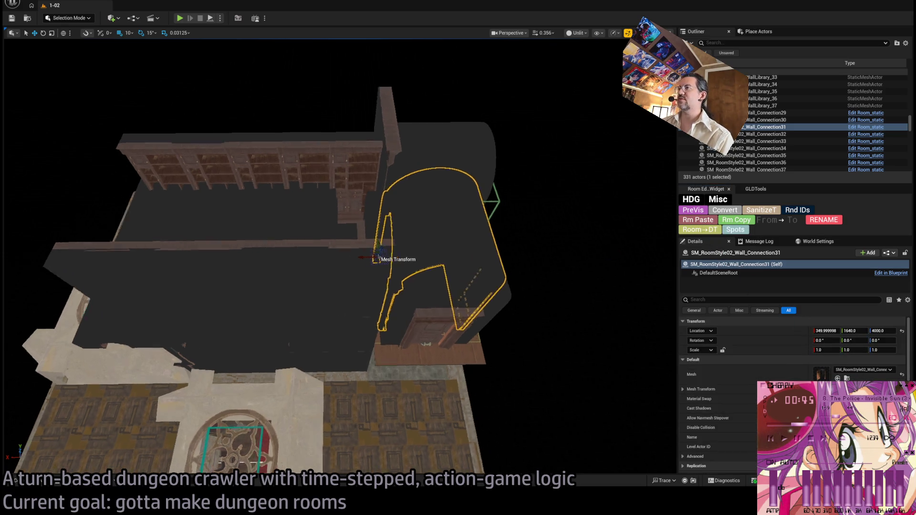
left_click_drag(385, 267, 385, 268)
left_click(310, 283)
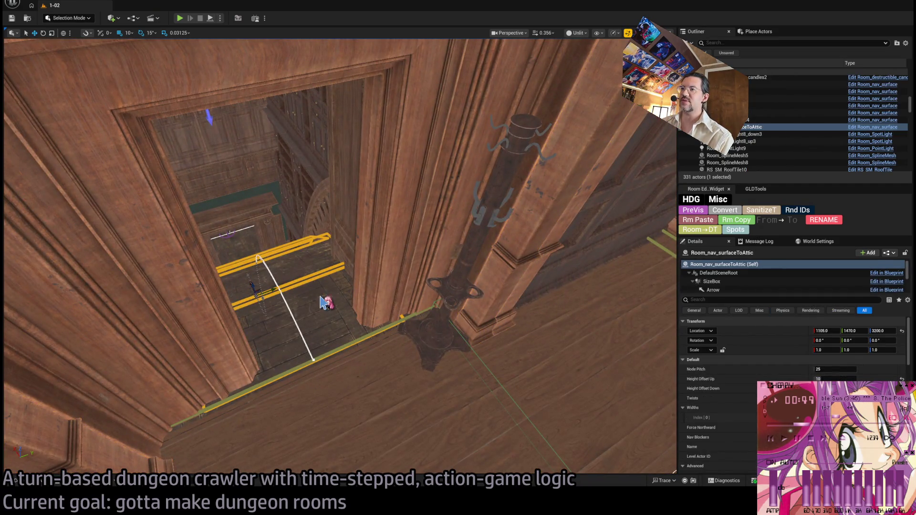
left_click(322, 302, "ctrl")
left_click_drag(322, 302, 321, 302)
left_click(447, 194)
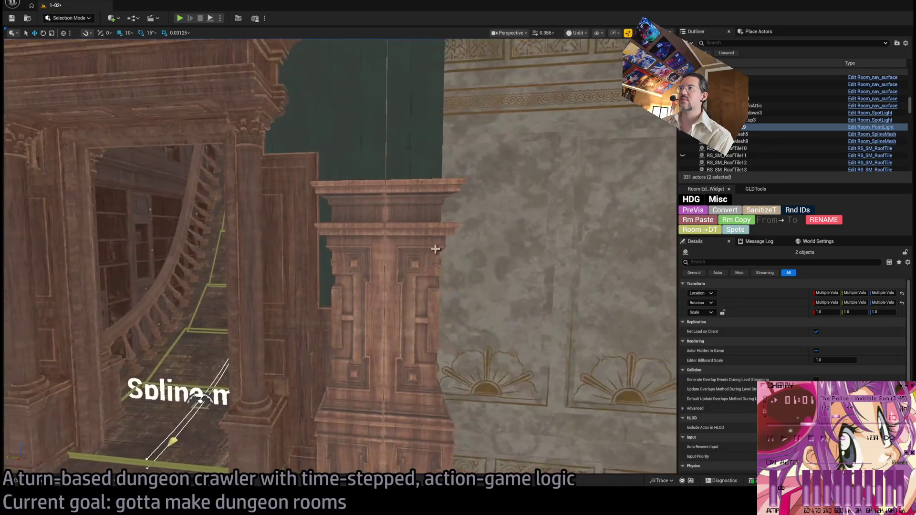
Select the pillar and add the BigDoor wall pieces around the library doorway.
left_click(435, 249)
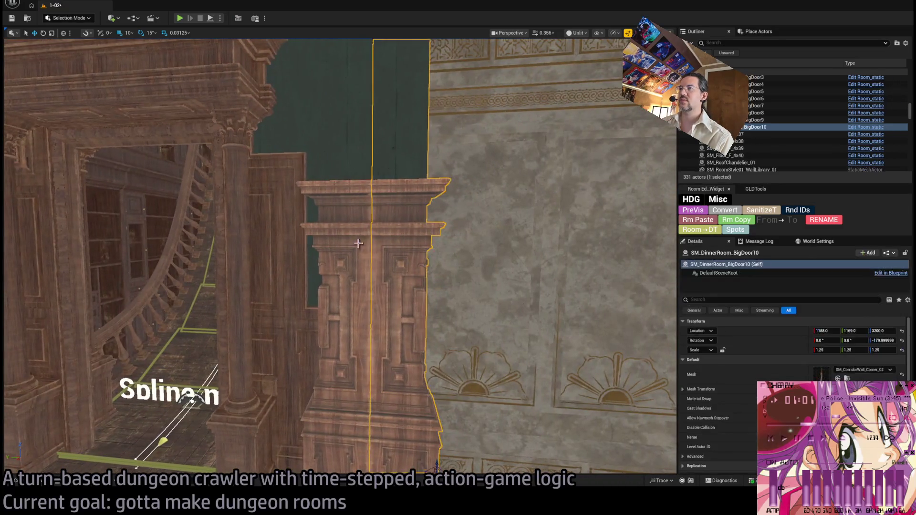
left_click(284, 260, "ctrl")
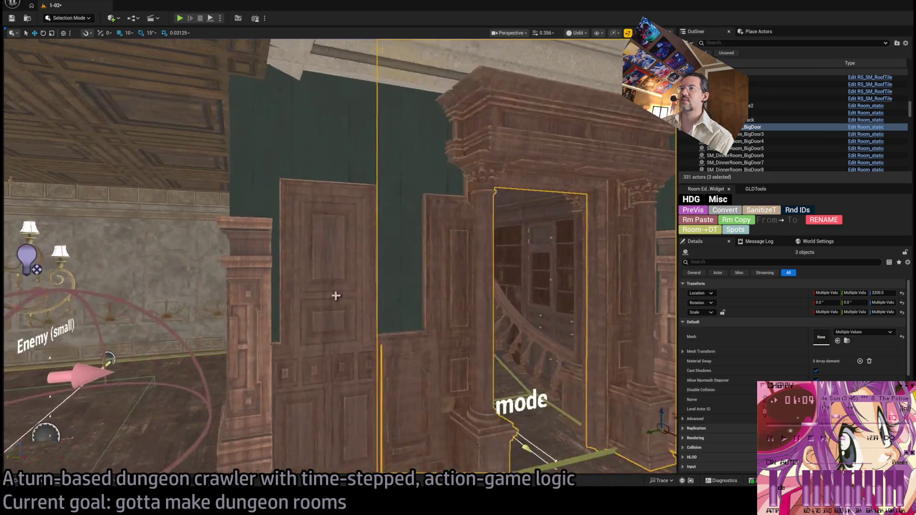
left_click(330, 279, "ctrl")
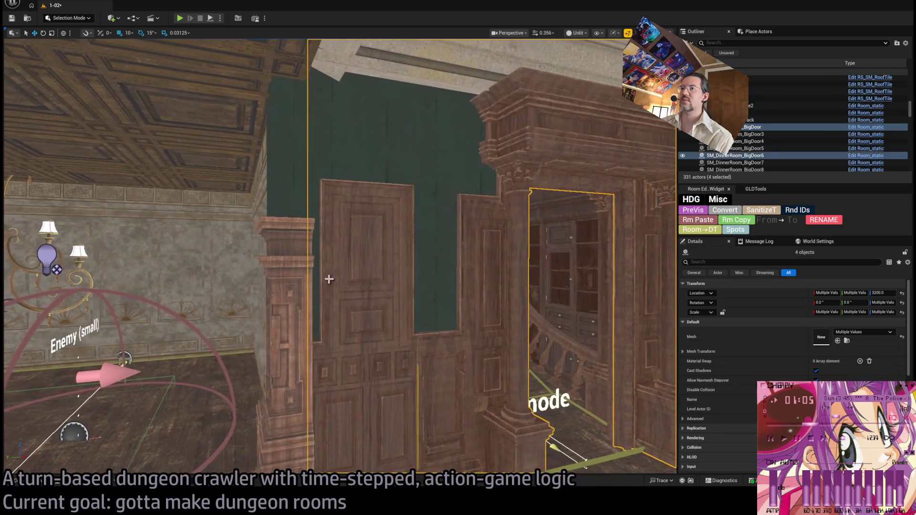
left_click(636, 262, "ctrl")
left_click(735, 230)
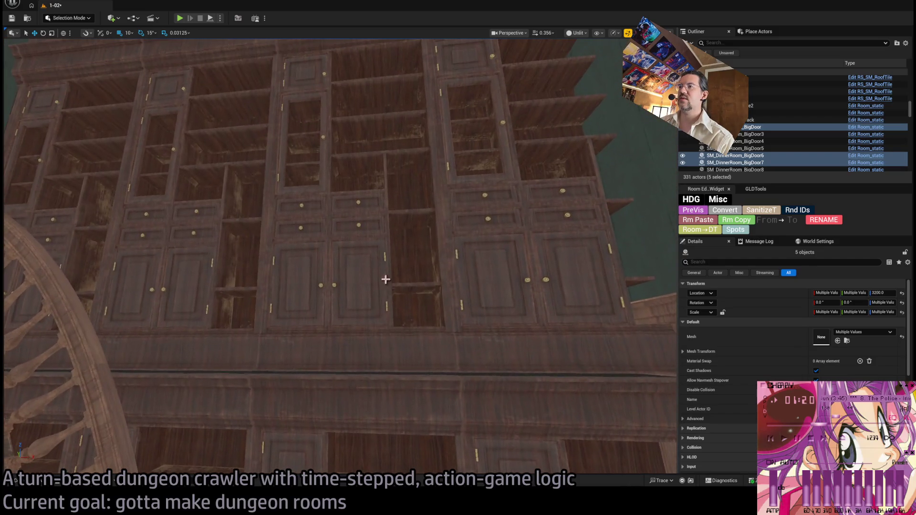
Lower bookshelf walls WallLibrary_21–24 from Z 4245 to 4240.
left_click(459, 204)
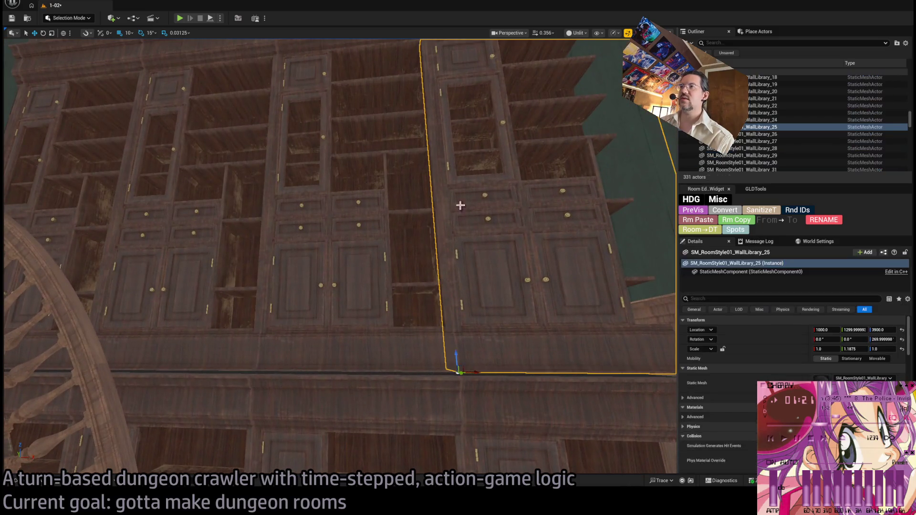
left_click(272, 205, "ctrl")
left_click(247, 216, "ctrl")
left_click(121, 178, "ctrl")
key("f")
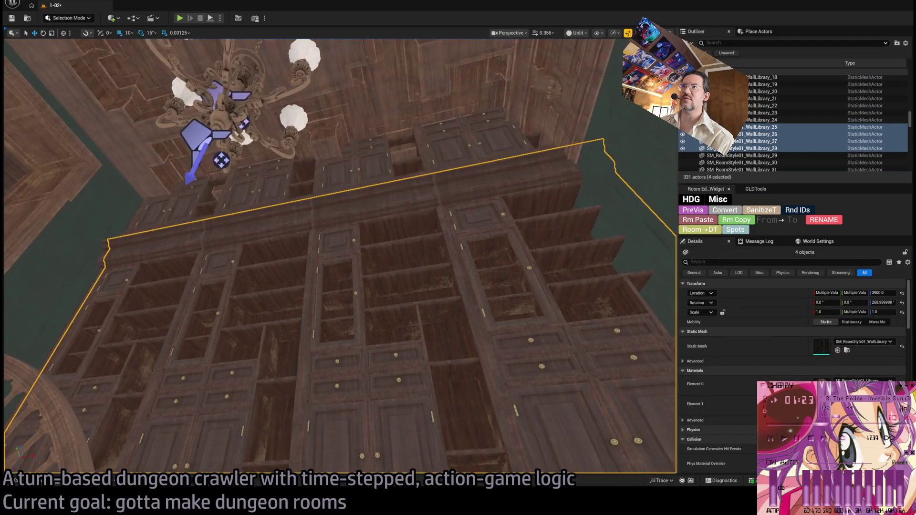
left_click(419, 163, "ctrl")
left_click(287, 190, "ctrl")
left_click(260, 202, "ctrl")
left_click(234, 214, "ctrl")
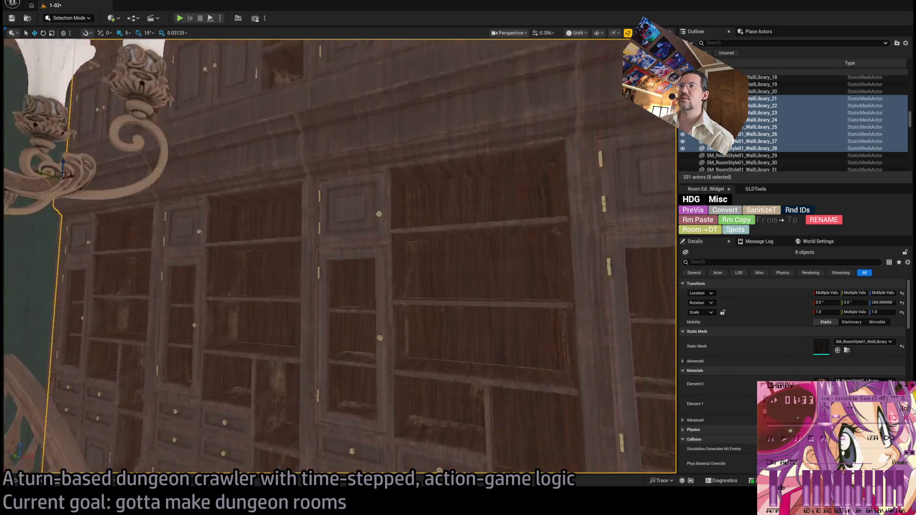
key("w")
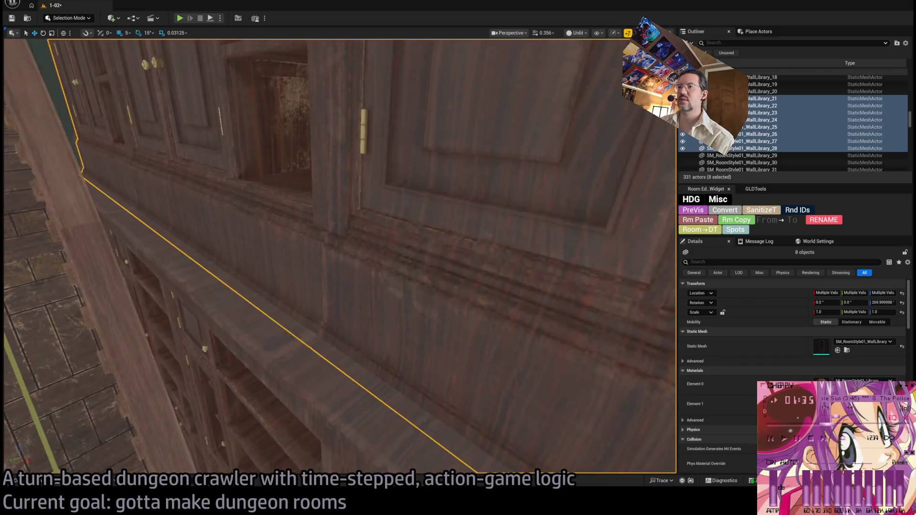
key("w")
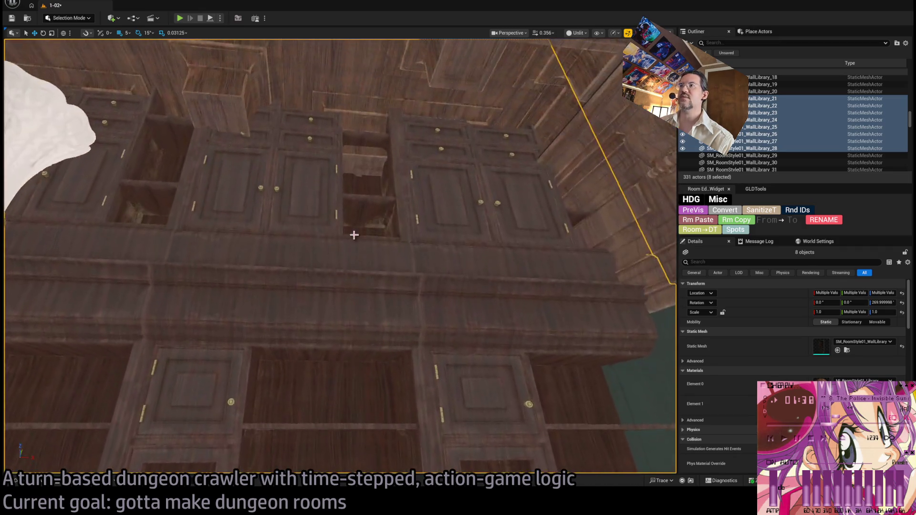
left_click(225, 205)
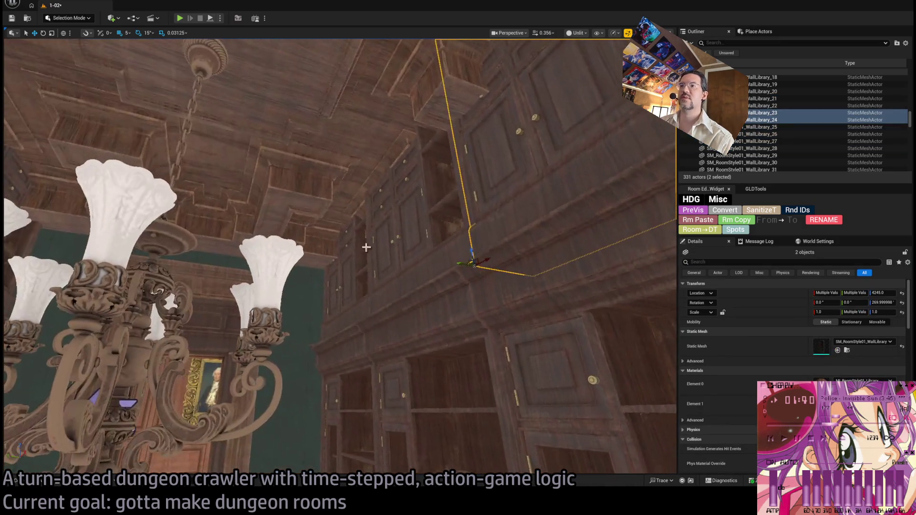
left_click(358, 272, "ctrl")
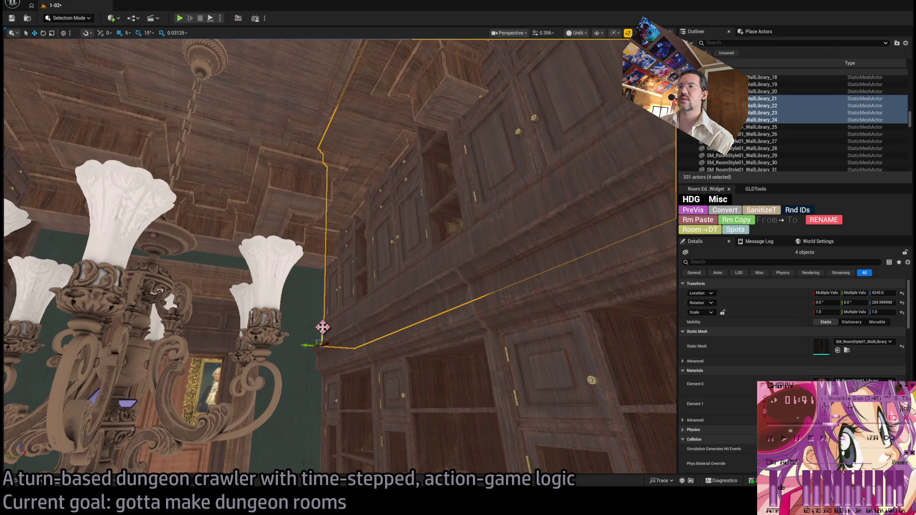
left_click_drag(322, 327, 386, 299)
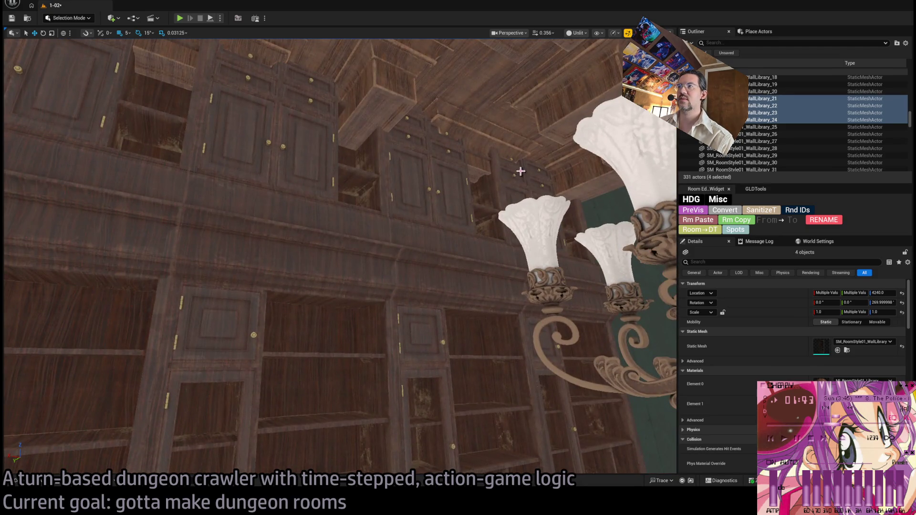
Lower the other upper row, WallLibrary_15–18, to Z 4240.
left_click(368, 191)
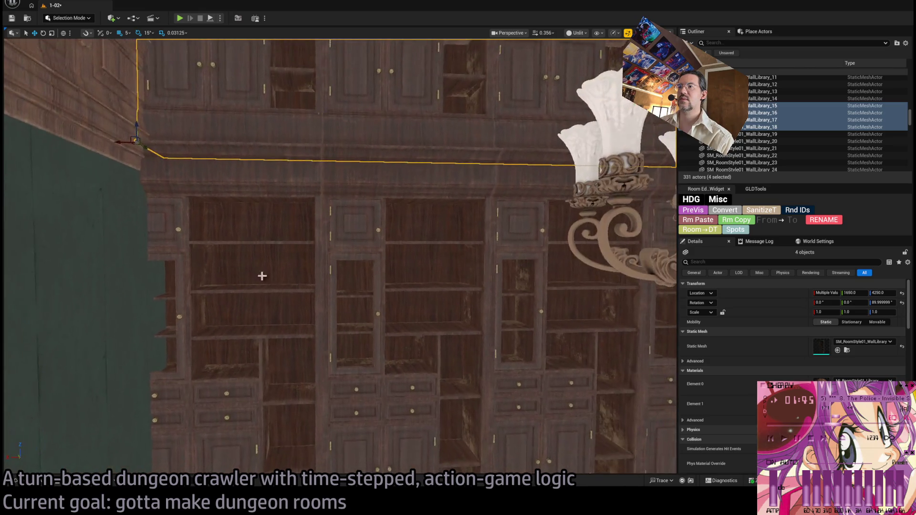
left_click(261, 276, "ctrl")
left_click(374, 296, "ctrl")
left_click(527, 317, "ctrl")
left_click(660, 348, "ctrl")
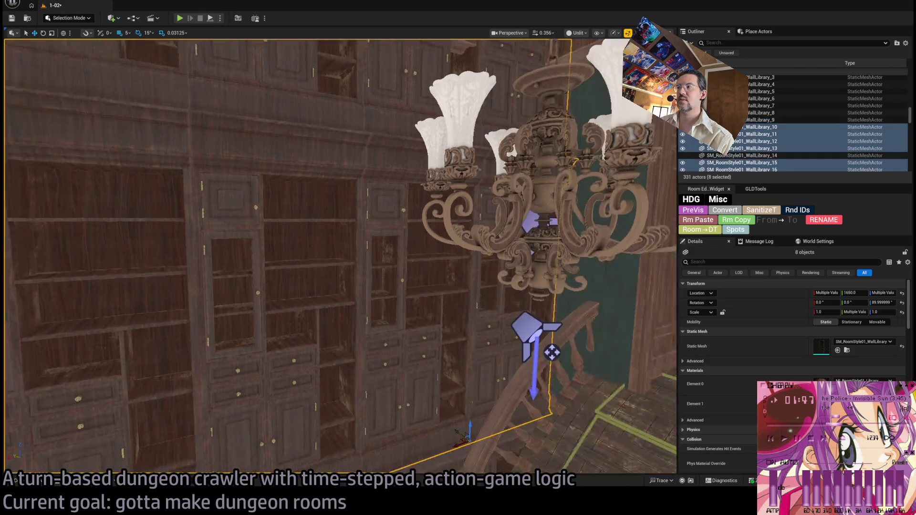
left_click_drag(496, 367, 473, 363)
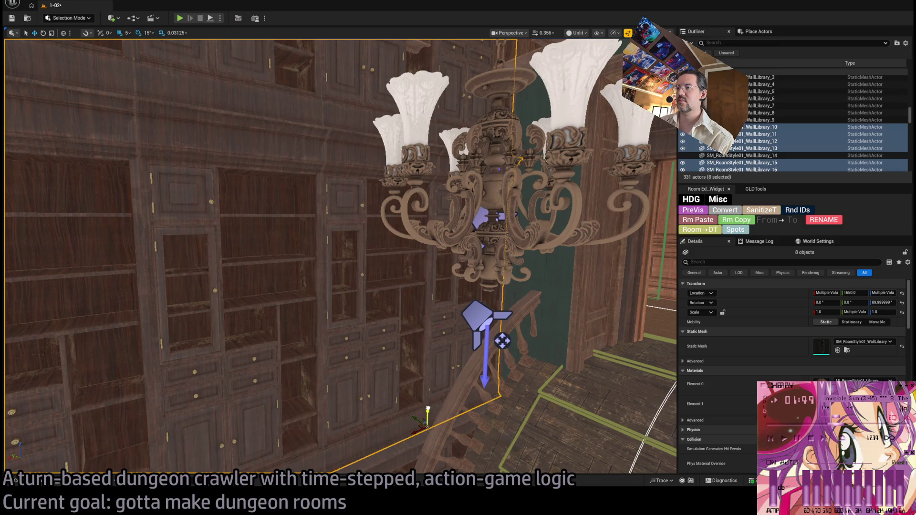
left_click_drag(501, 340, 406, 300)
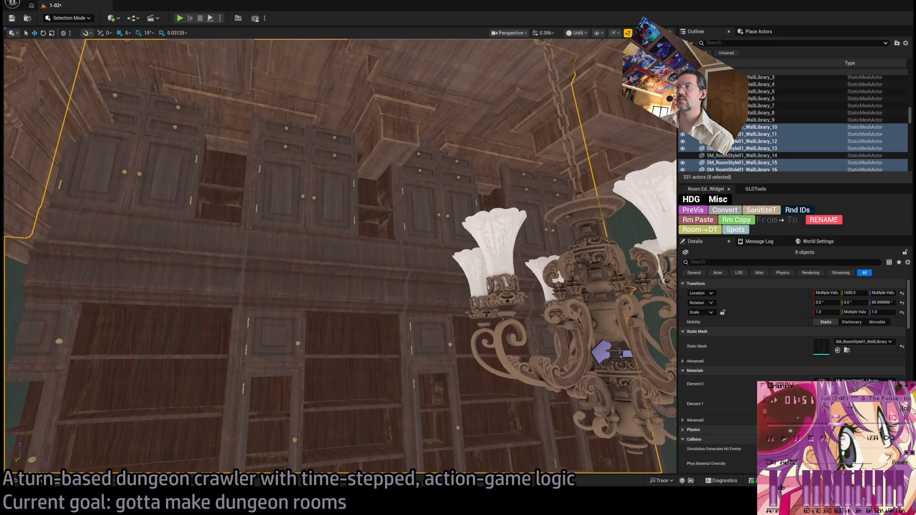
left_click(364, 205)
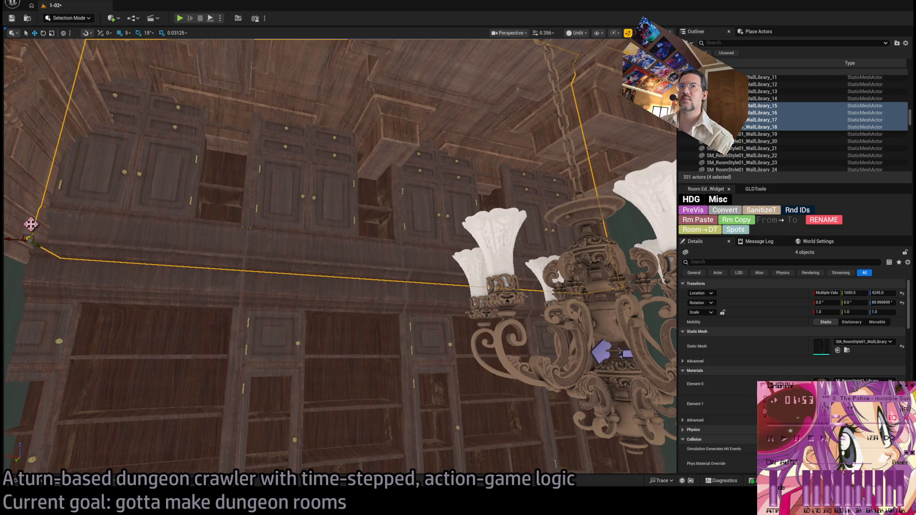
left_click_drag(34, 226, 34, 230)
mouse_move(204, 291)
left_mouse_down()
mouse_move(217, 334)
mouse_move(200, 257)
mouse_move(209, 277)
mouse_move(236, 253)
left_mouse_up()
Alt-drag a copy of Wall_Connection and give it the SM_CorridorWall_03 mesh.
left_click(236, 252)
key("f")
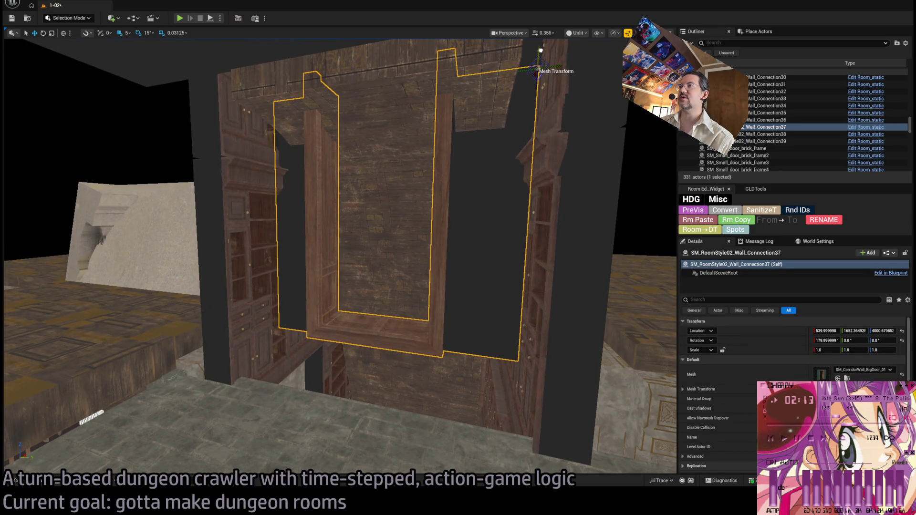
left_click_drag(540, 50, 510, 338)
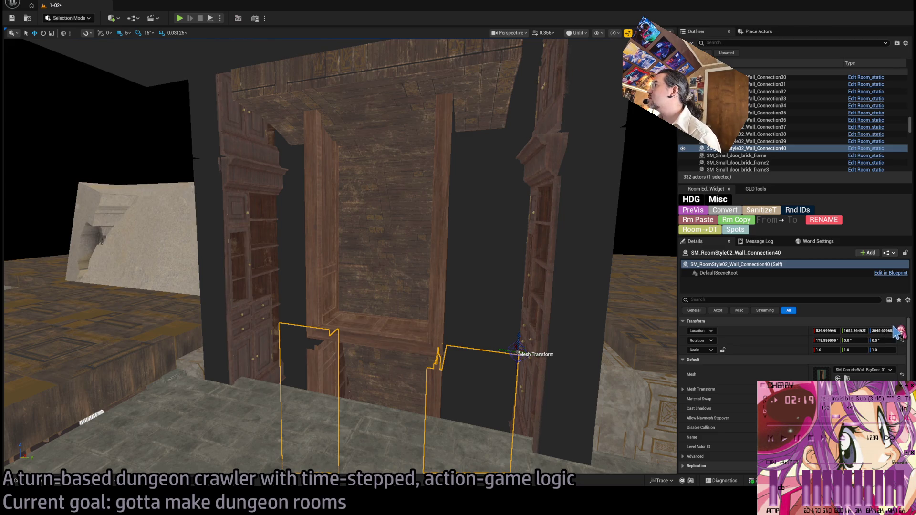
key("ctrl+z")
key("f")
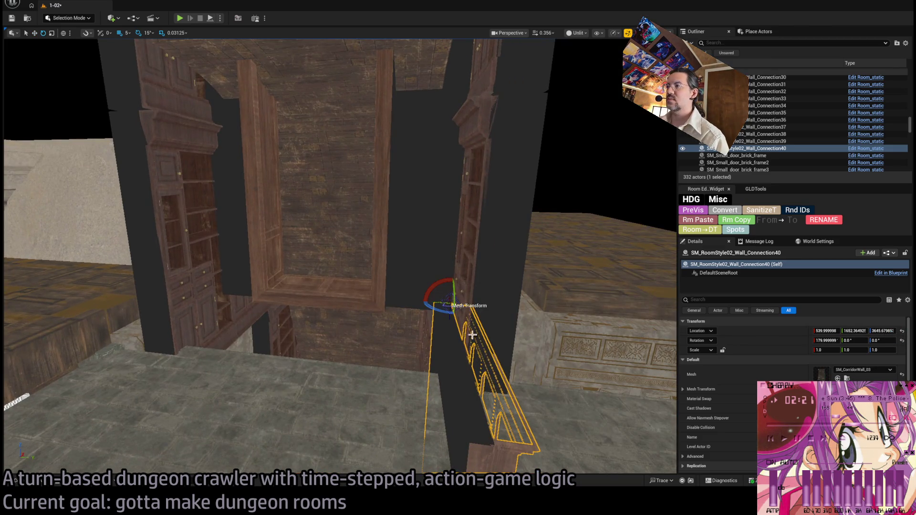
Rotate the copy -90° on Z, nudge it along Y, and scale it to 1.40625.
mouse_move(442, 315)
left_mouse_down()
mouse_move(448, 325)
mouse_move(416, 309)
mouse_move(225, 313)
mouse_move(258, 310)
mouse_move(239, 312)
mouse_move(210, 283)
left_mouse_up()
key("w")
left_click_drag(258, 286, 237, 290)
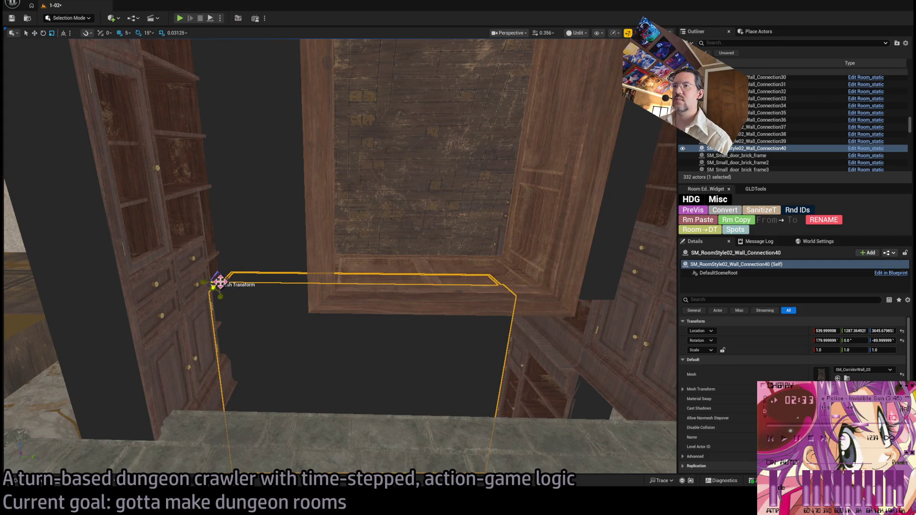
mouse_move(219, 281)
left_mouse_down()
mouse_move(211, 283)
mouse_move(219, 280)
left_mouse_up()
scroll(219, 280, "up", 10)
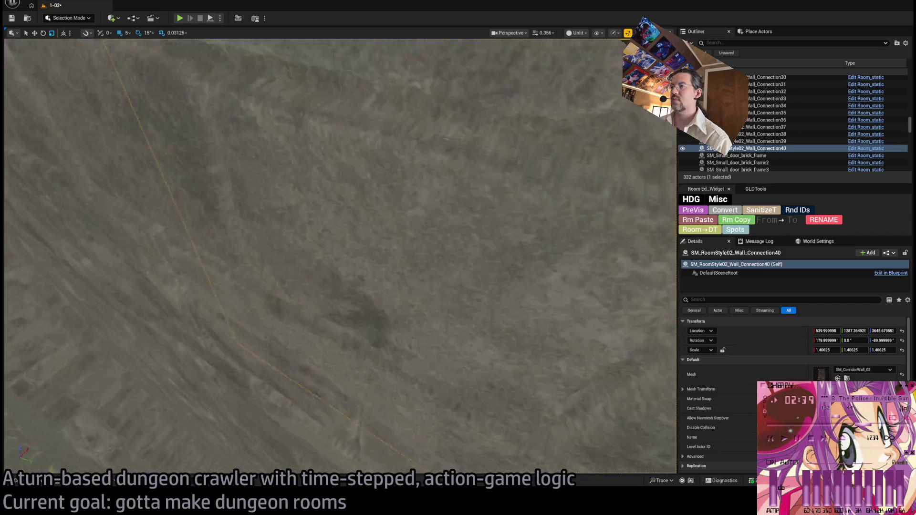
key("f")
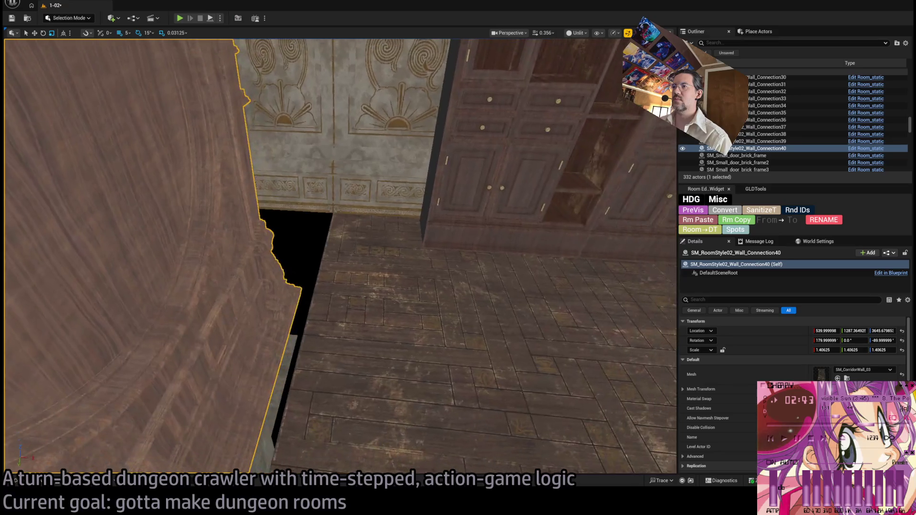
left_click(366, 270)
scroll(365, 271, "up", 3)
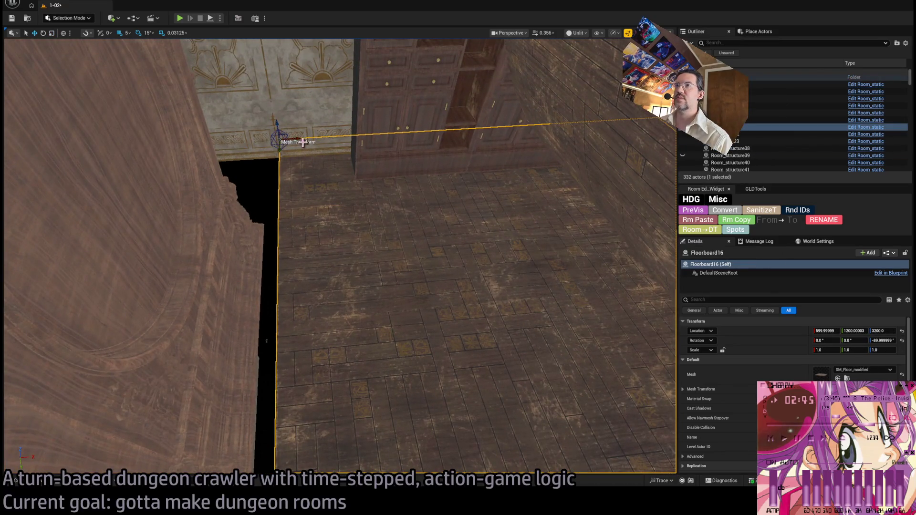
Alt-drag Floorboard16 along X to create Floorboard17 at 450, 1200, 3200.
mouse_move(303, 142)
left_mouse_down("alt")
mouse_move(210, 148)
mouse_move(205, 170)
mouse_move(172, 149)
left_mouse_up("alt")
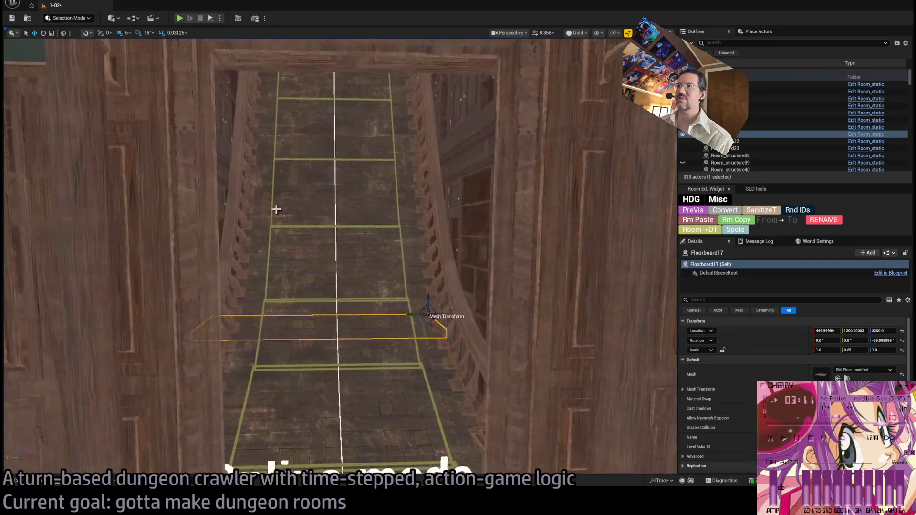
left_click(181, 19)
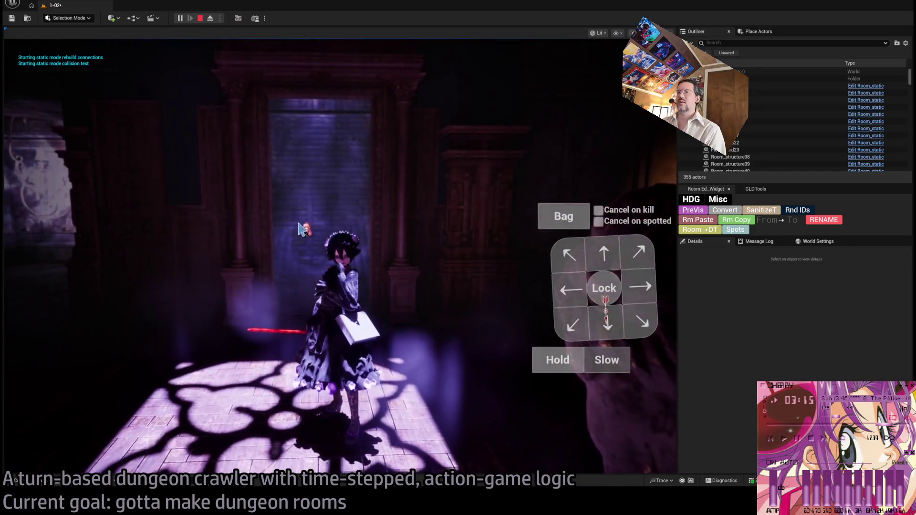
left_click(604, 255)
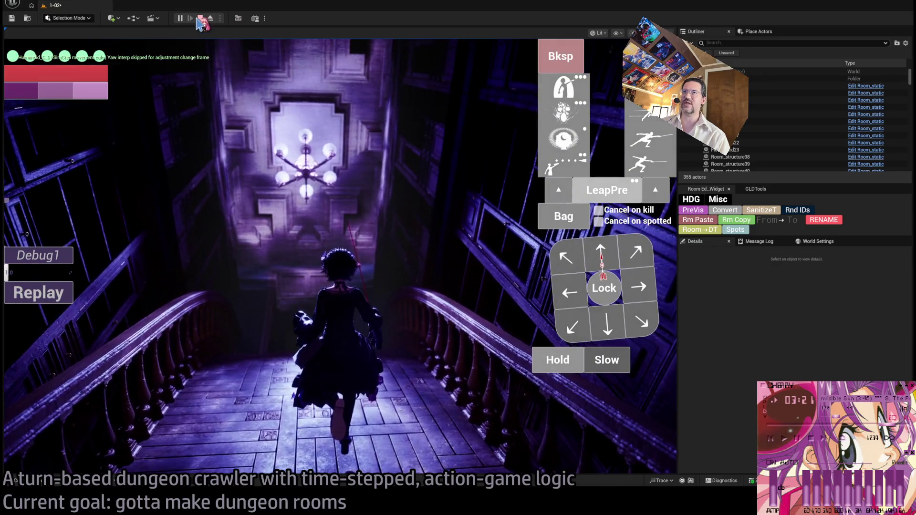
left_click(200, 18)
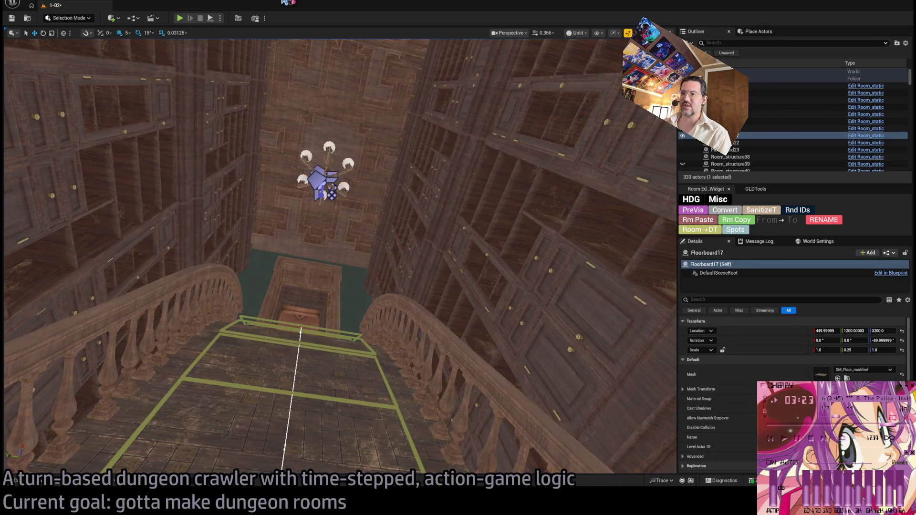
Fly the viewport through the rooms and the doorway toward the stairs.
key("w")
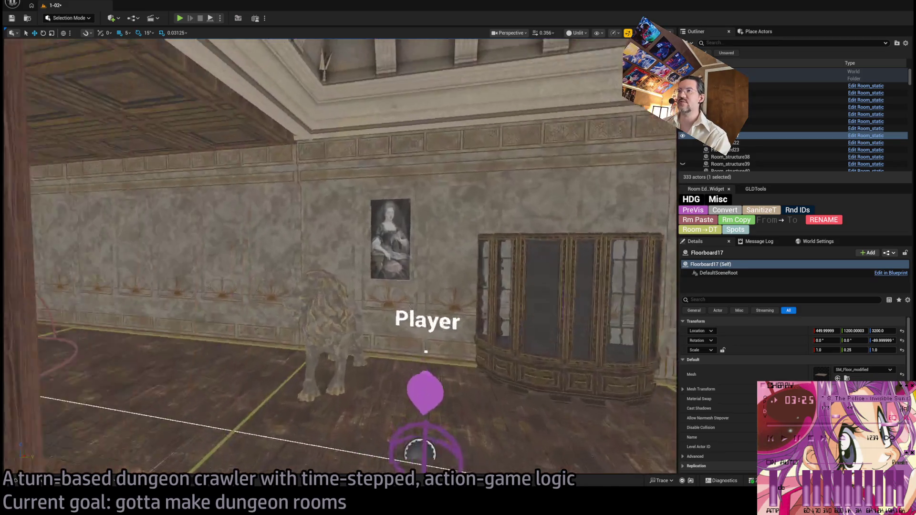
key("w")
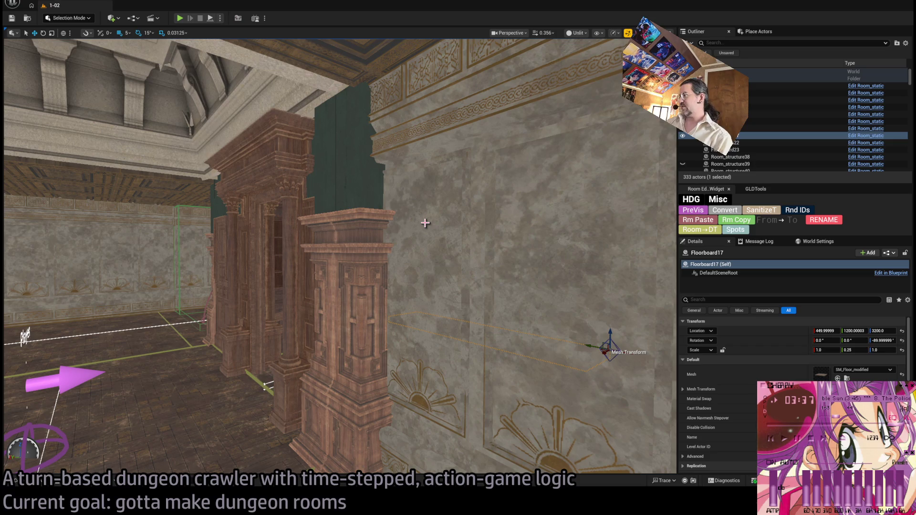
left_click_drag(452, 238, 338, 261)
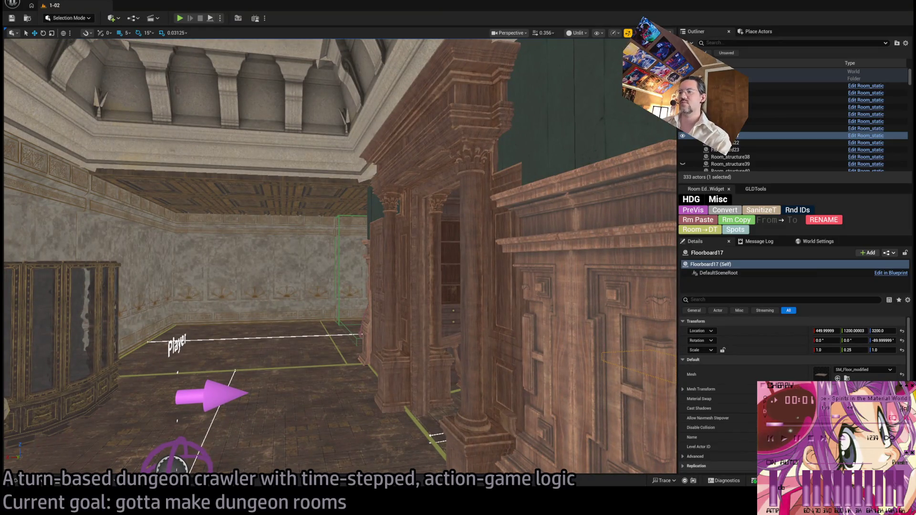
Switch to Rider, back to the editor, then to Chrome's Google page.
key("alt+Tab")
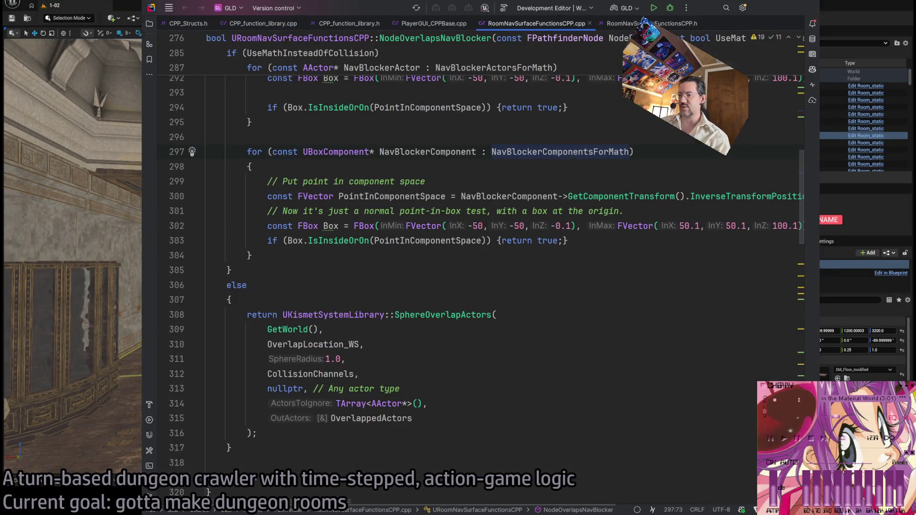
key("alt+Tab")
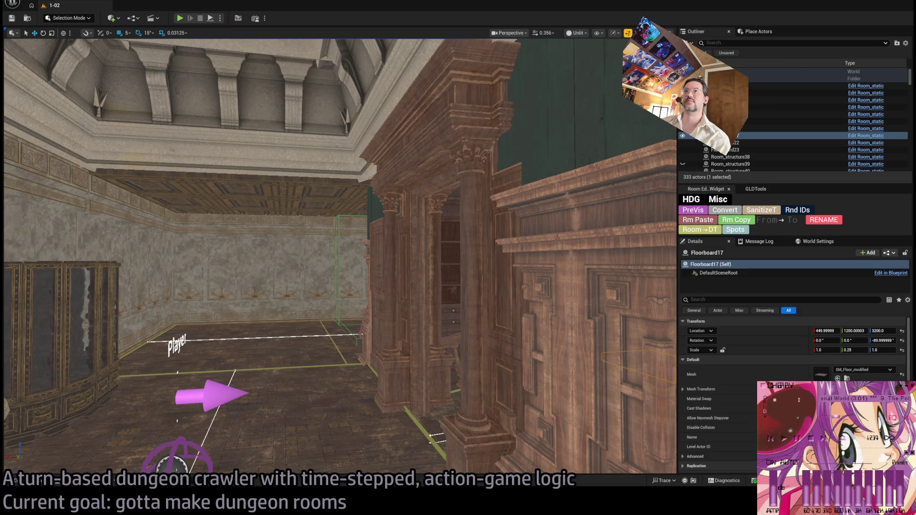
key("alt+Tab")
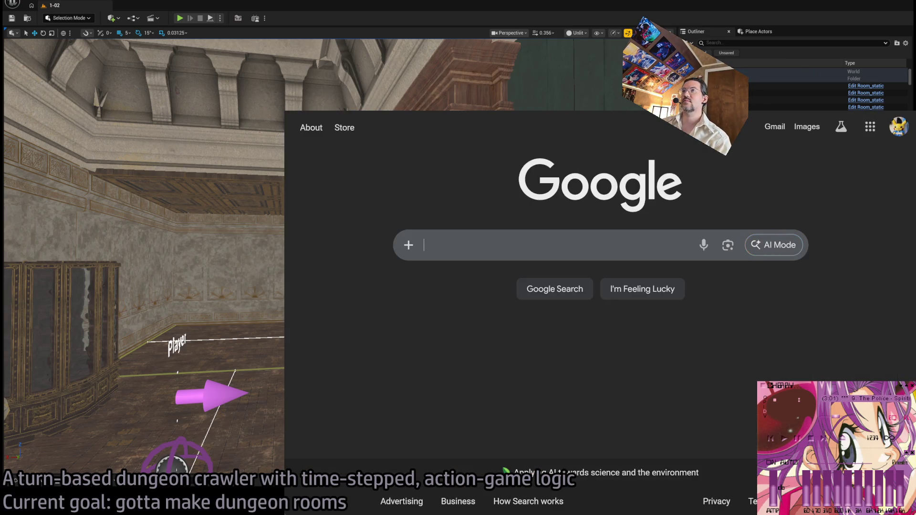
Open UdonEngineering's Dragon Hatching stream from Following and set its volume to 17%.
left_click(367, 115)
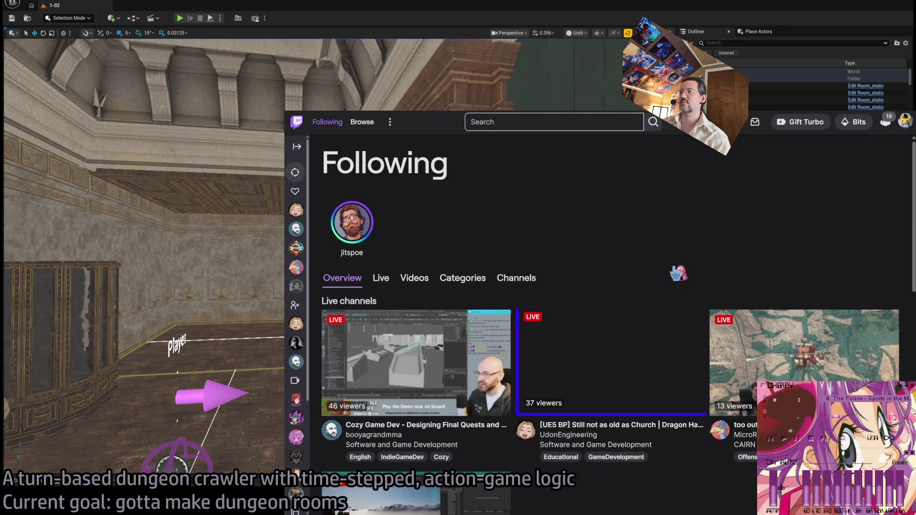
scroll(611, 310, "down", 2)
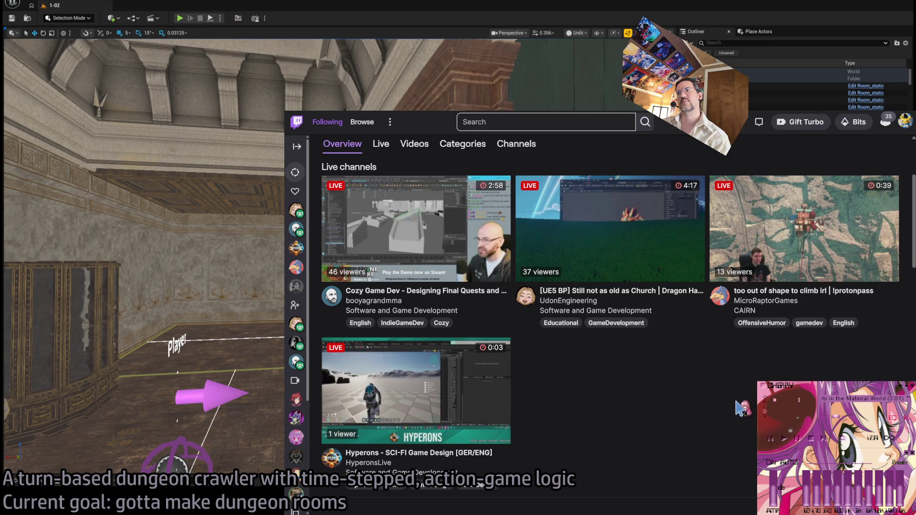
left_click(658, 253)
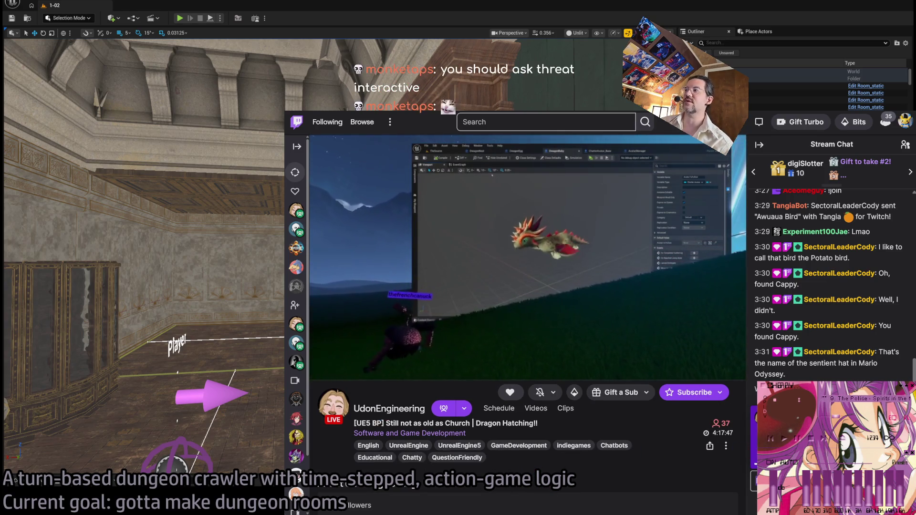
mouse_move(370, 377)
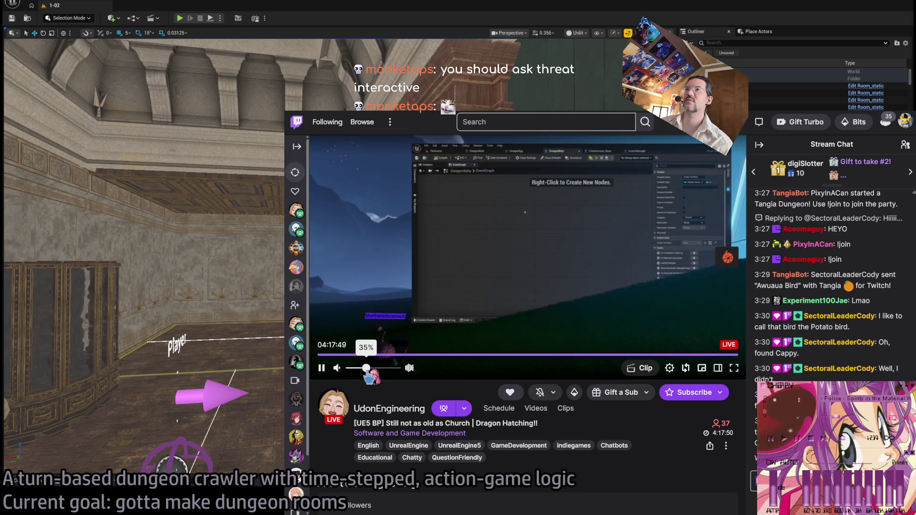
left_click_drag(368, 372, 359, 372)
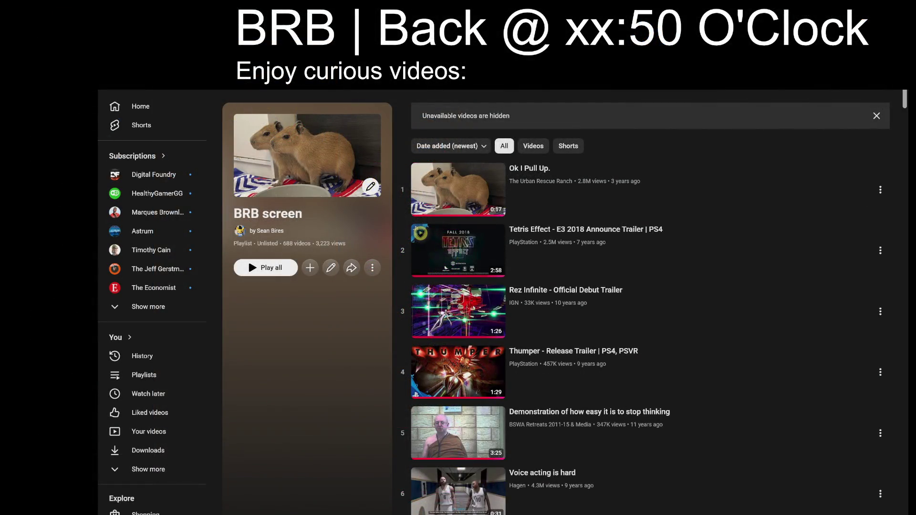
Change the return time to xx:49, then play the Thumper trailer unmuted in Theater mode.
key("BackSpace")
key("BackSpace")
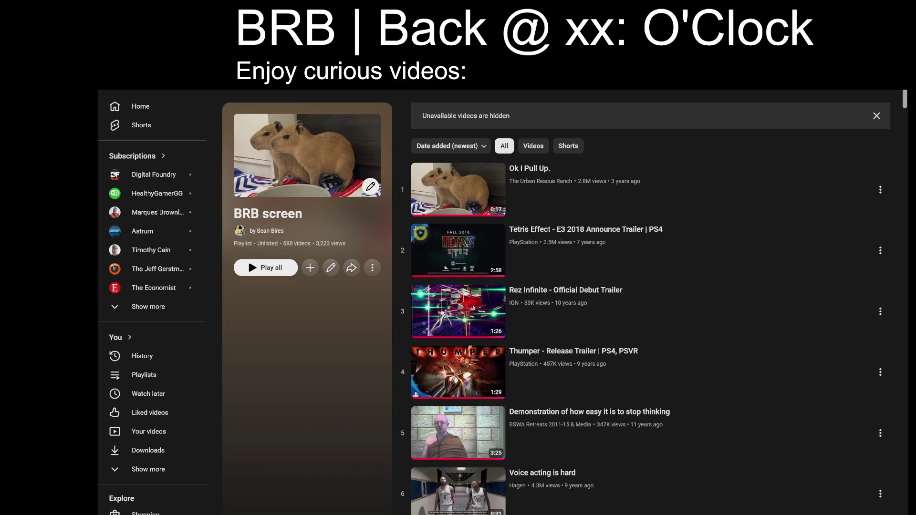
type("49")
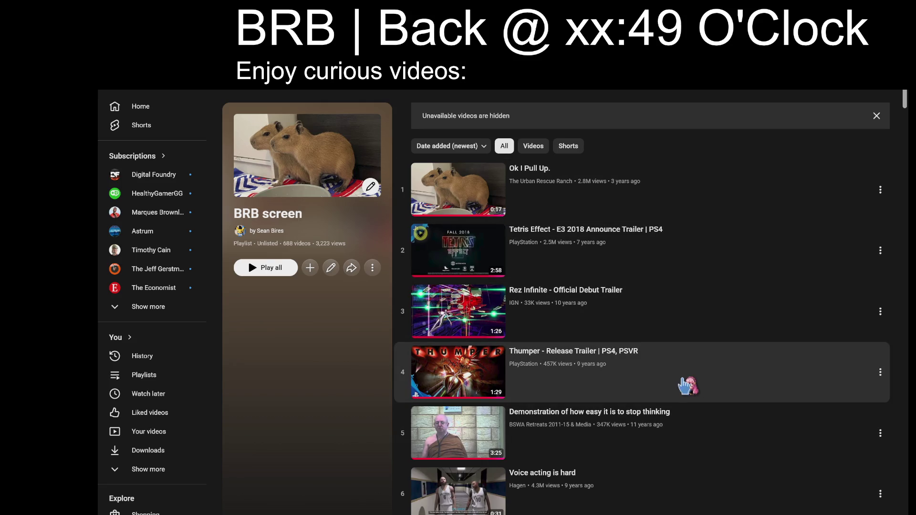
left_click(687, 385)
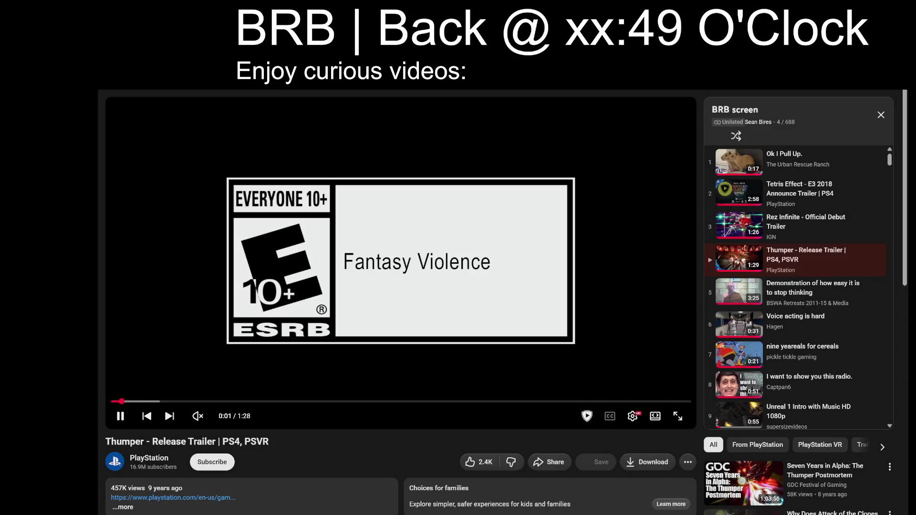
left_click(655, 416)
left_click(190, 474)
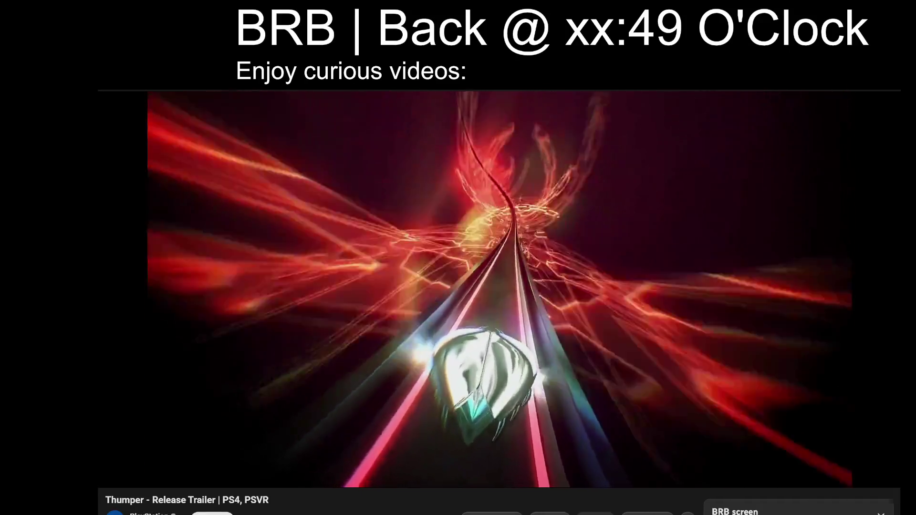
mouse_move(903, 513)
left_mouse_down()
mouse_move(882, 510)
mouse_move(893, 512)
left_mouse_up()
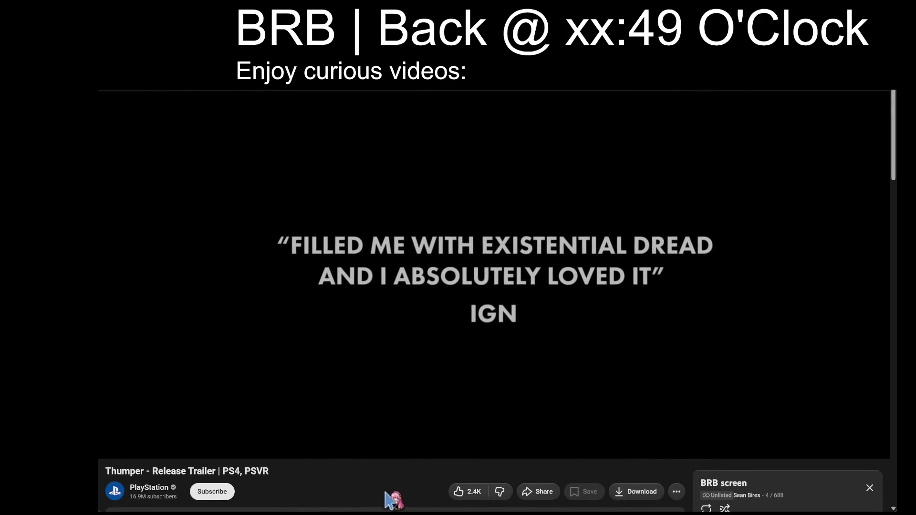
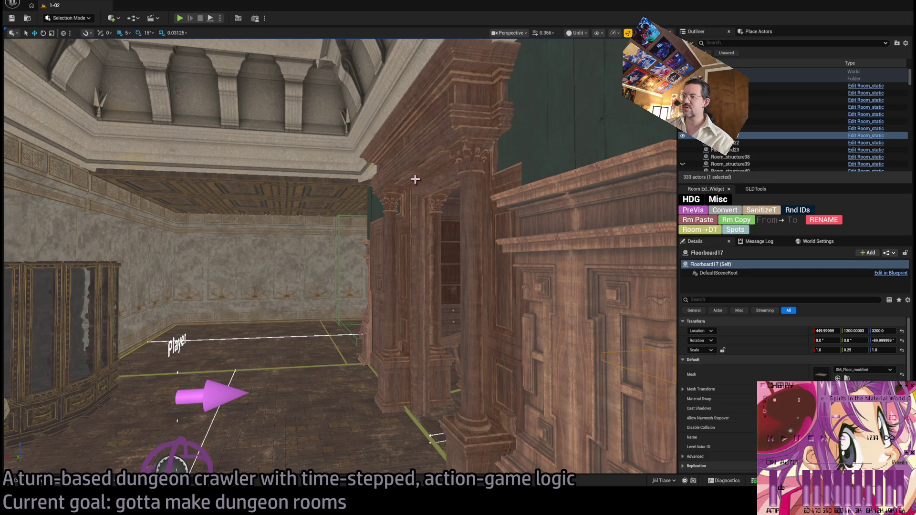
Dolly the camera back so the whole floor room and the stone lion are visible.
scroll(122, 420, "down", 8)
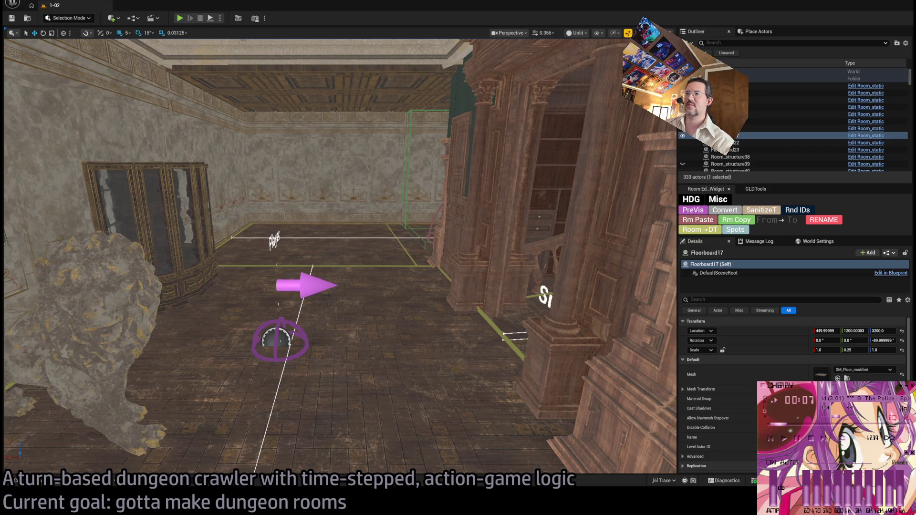
In Chrome, search Google for 'how much was invested ai in the past 5 years?'.
key("alt+Tab")
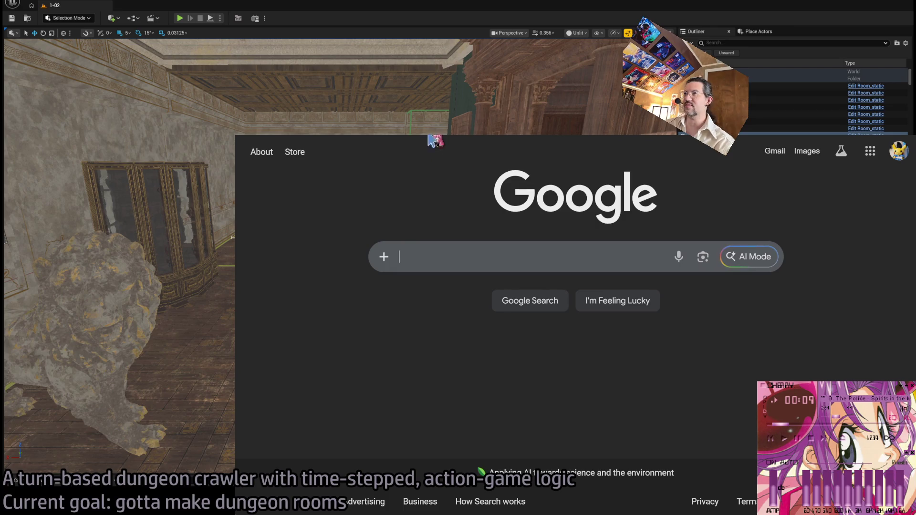
left_click(431, 256)
left_click(321, 210)
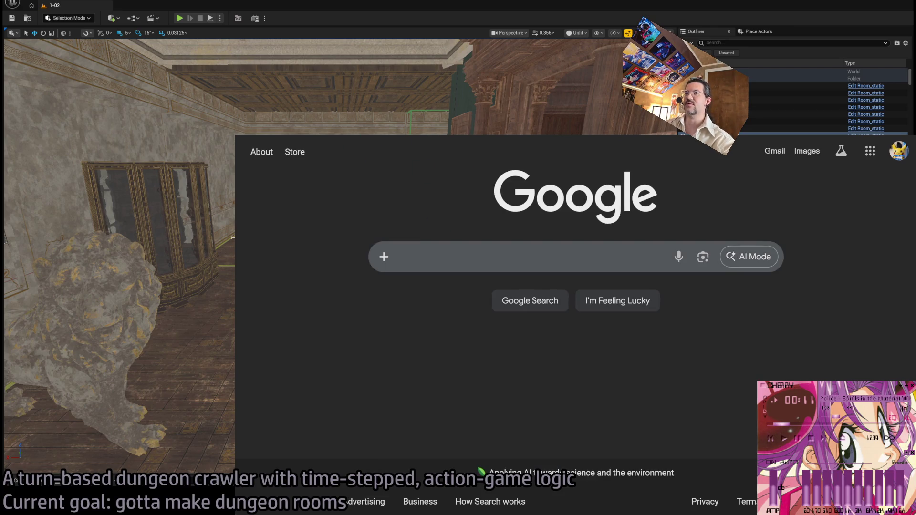
key("ctrl+l")
type("how much was ")
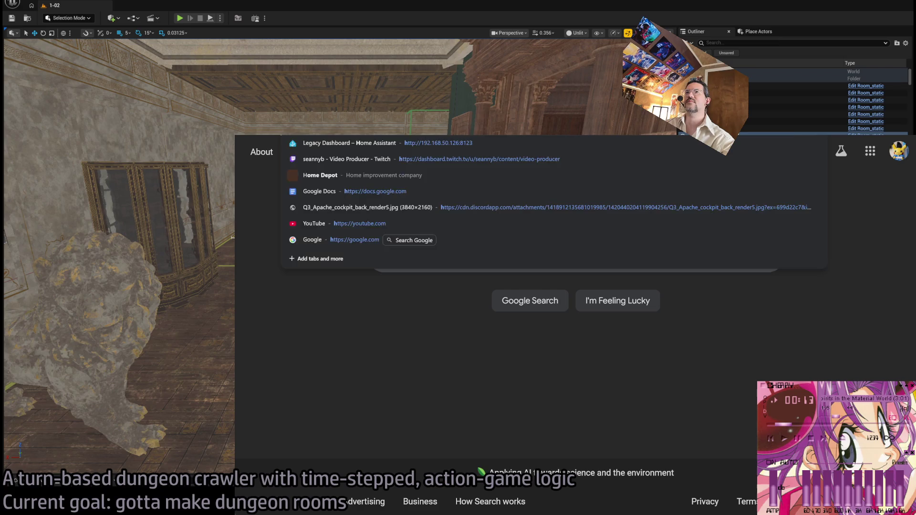
type("in")
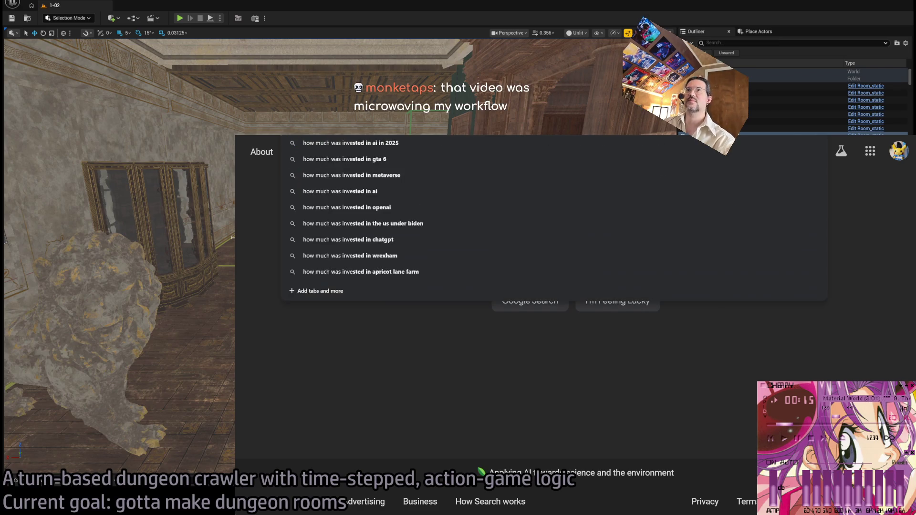
type("vested ai")
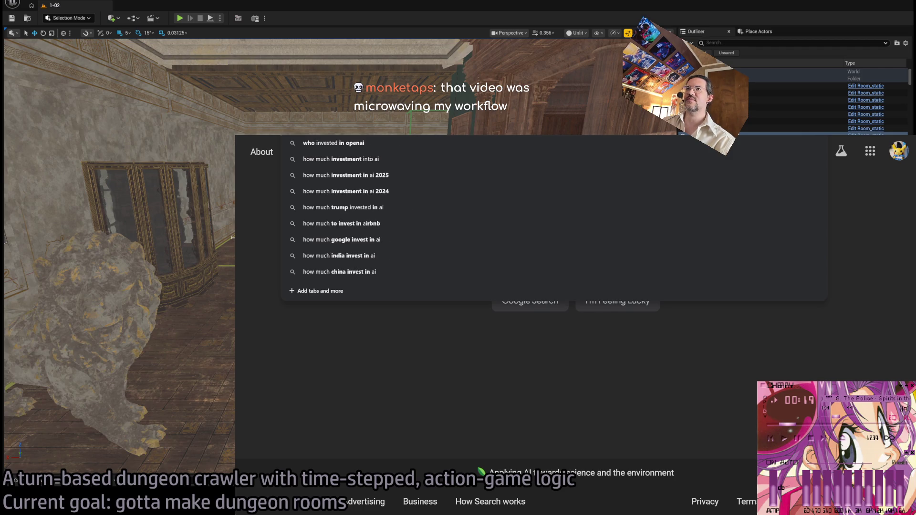
type(" in")
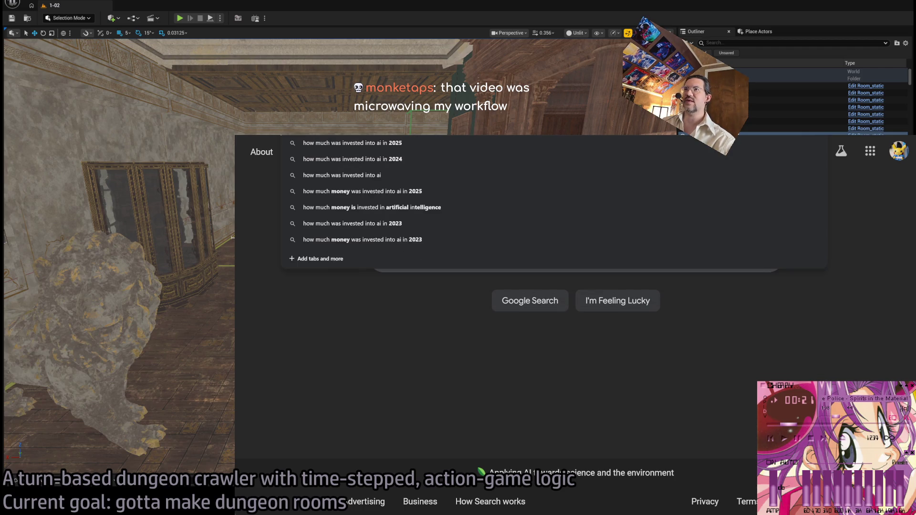
type(" the past 5 years?")
key("Return")
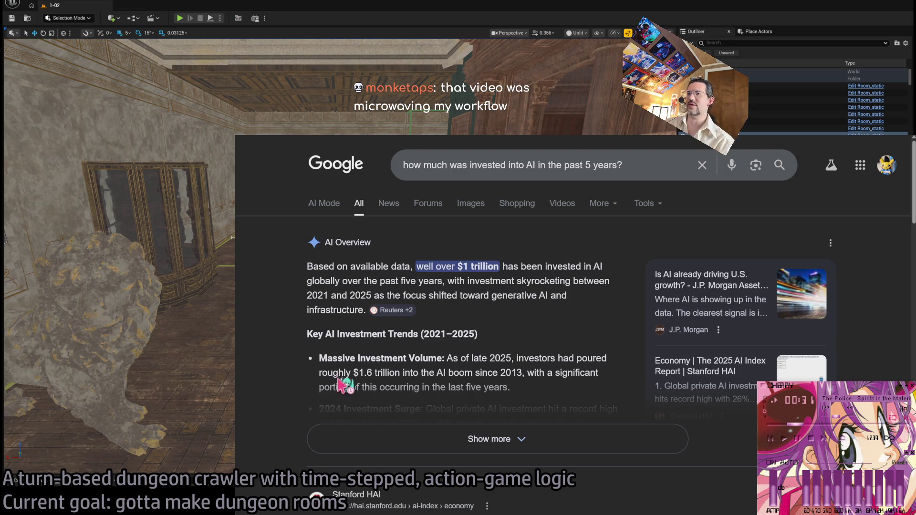
Expand the AI Overview and read how it cites over $1 trillion invested.
left_click(477, 439)
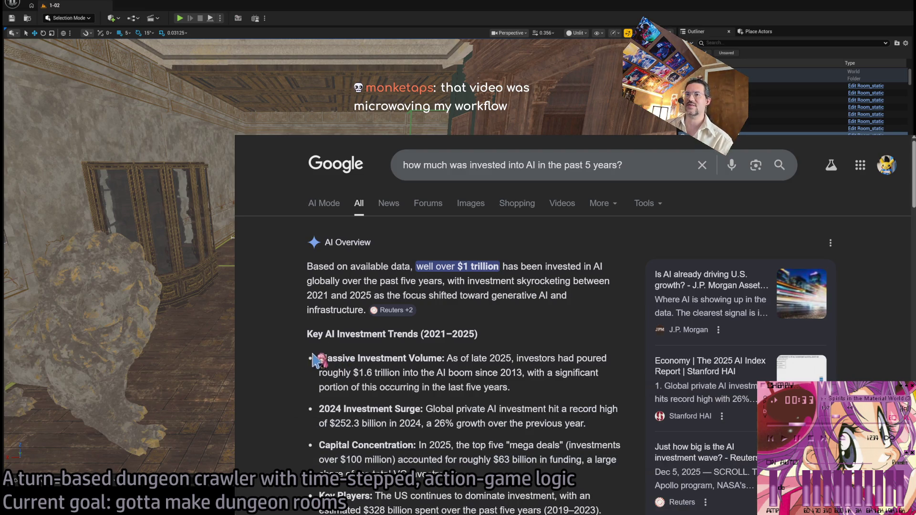
scroll(319, 362, "down", 3)
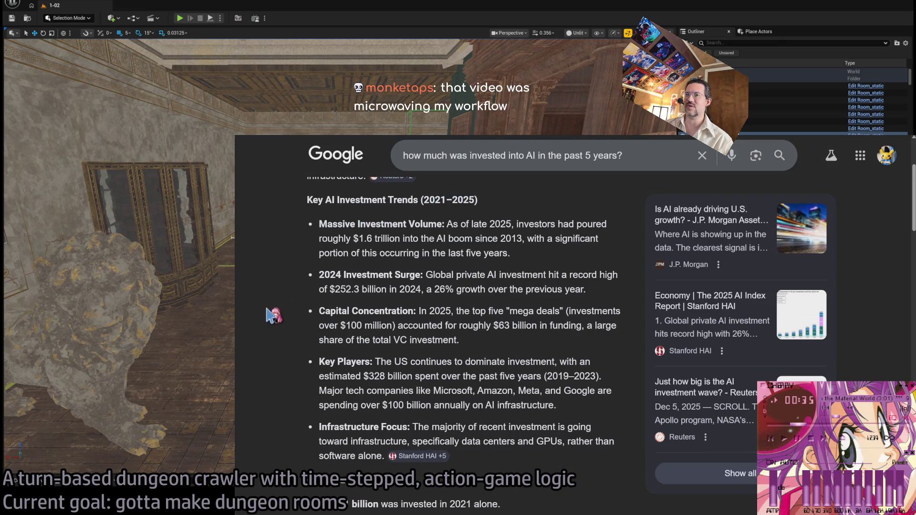
scroll(275, 317, "down", 15)
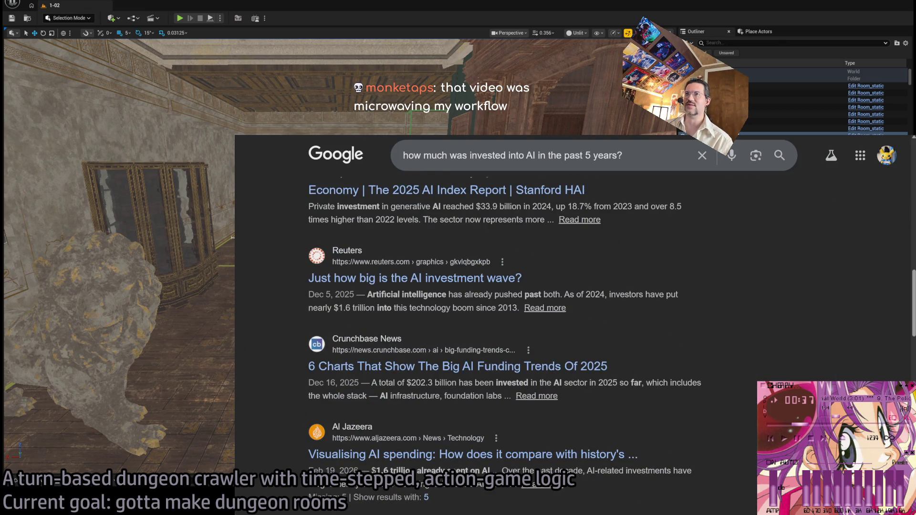
scroll(524, 287, "up", 10)
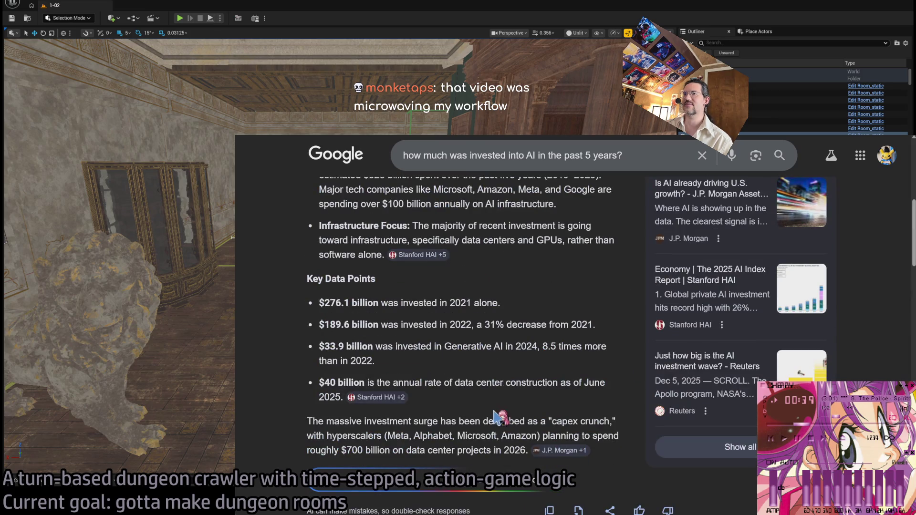
Return to the Unreal Editor and fly the camera up to the wooden corridor wall.
key("alt+Tab")
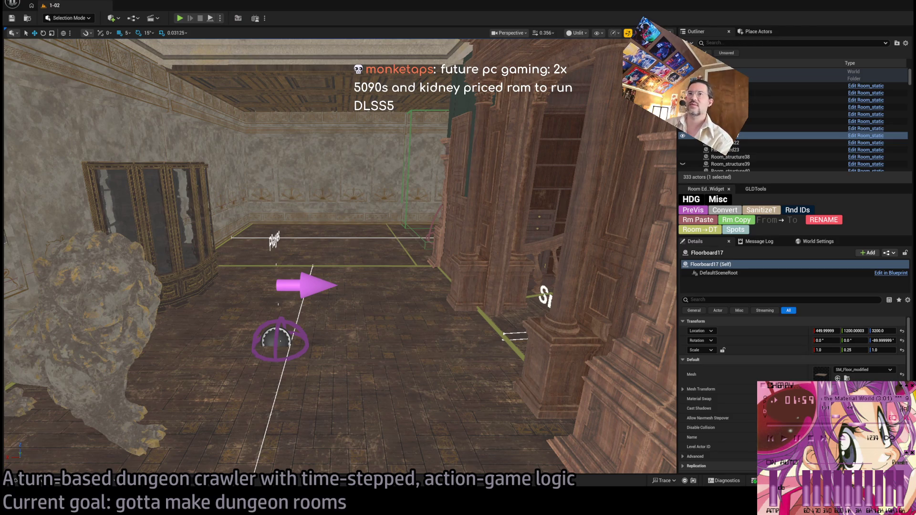
left_click_drag(300, 344, 388, 308)
Select and frame the Wall_Connection40 piece, then roughly slide and resize it beside the corridor floor.
left_click(390, 157)
key("f")
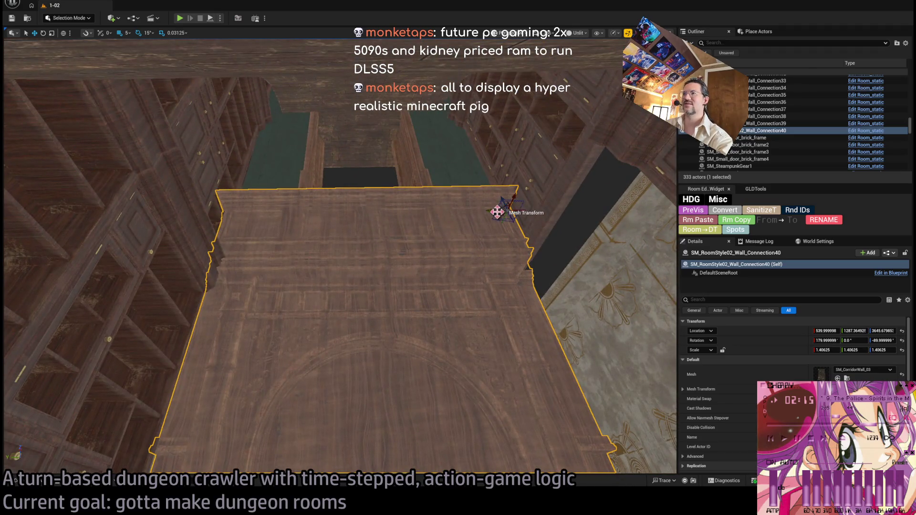
left_click_drag(498, 211, 522, 209)
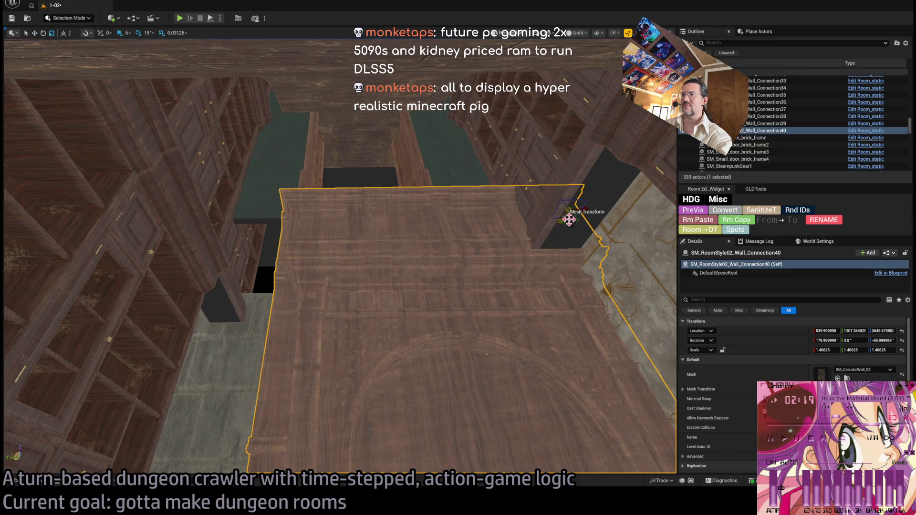
left_click_drag(570, 217, 549, 217)
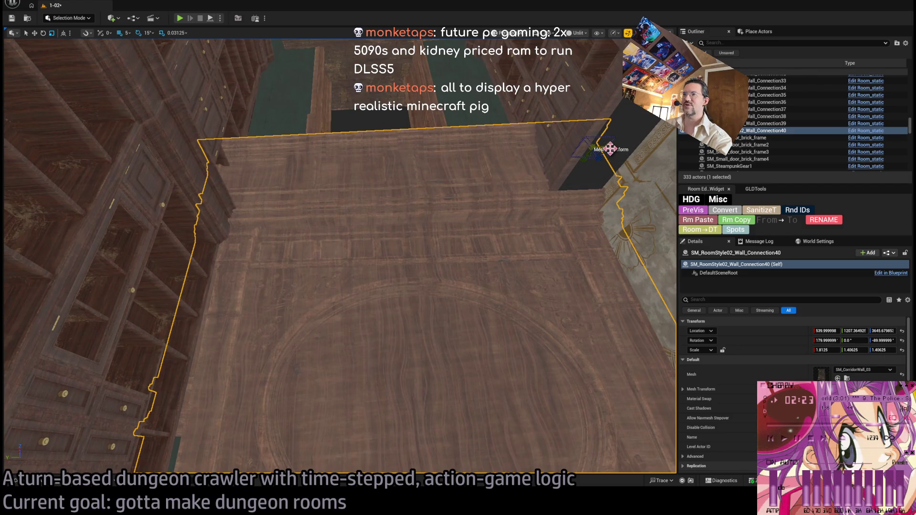
left_click_drag(611, 149, 620, 150)
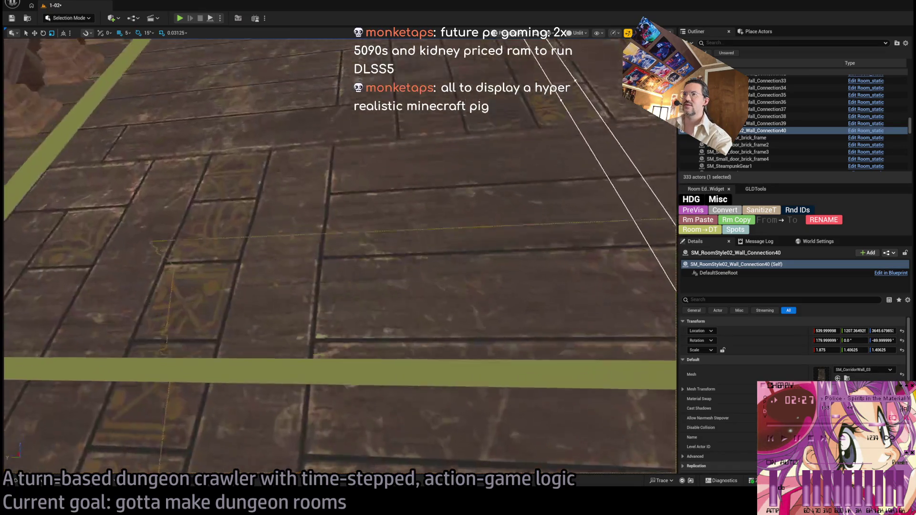
key("s")
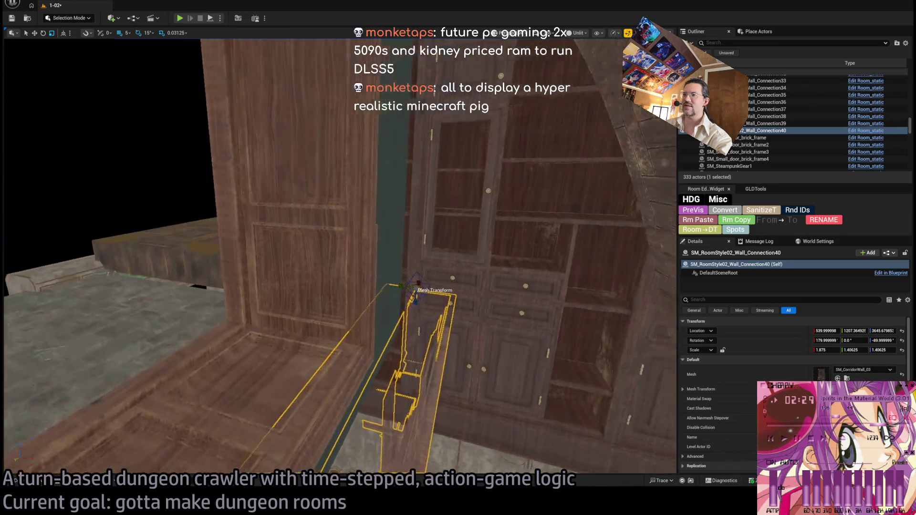
key("w")
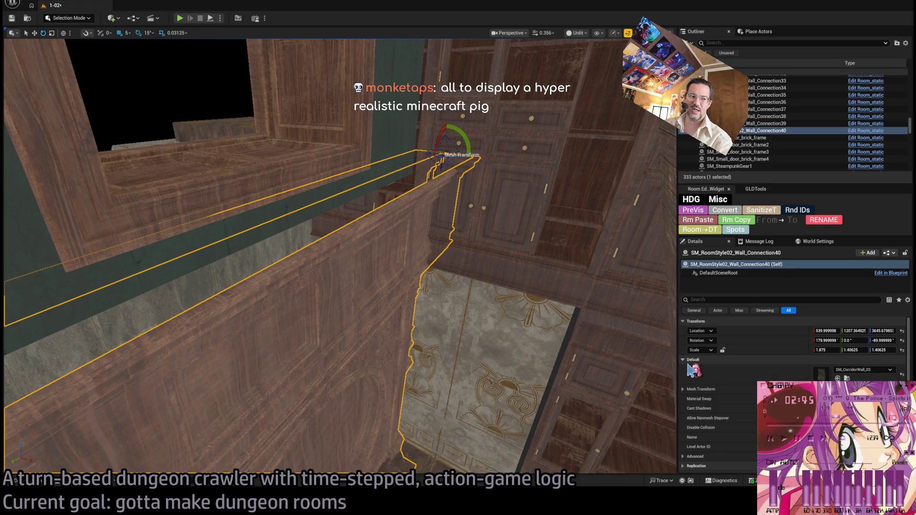
Reset the wall's rotation, turn it 90° on Z, and move it to Y 1697.36, Z 3195.68.
left_click(901, 340)
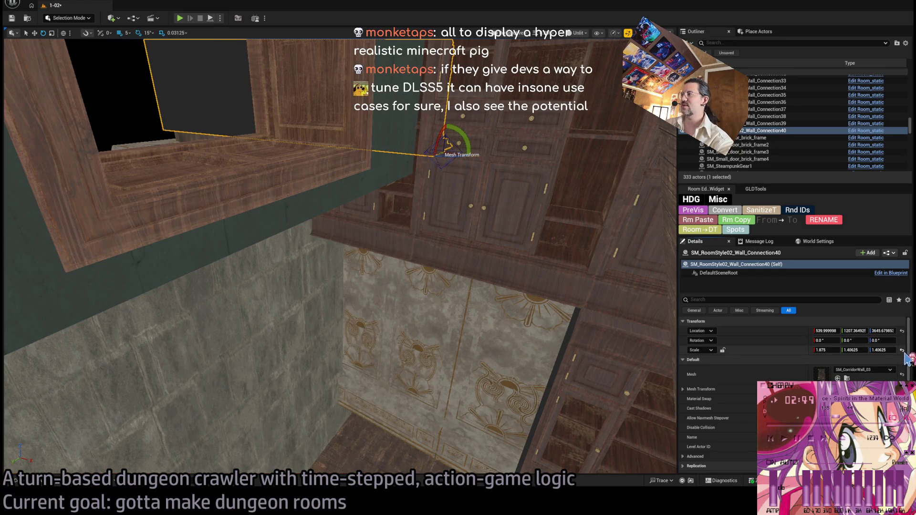
scroll(525, 238, "up", 4)
mouse_move(500, 233)
left_mouse_down()
mouse_move(429, 245)
mouse_move(446, 340)
mouse_move(228, 337)
left_mouse_up()
key("w")
left_click_drag(368, 307, 369, 307)
key("End")
key("End")
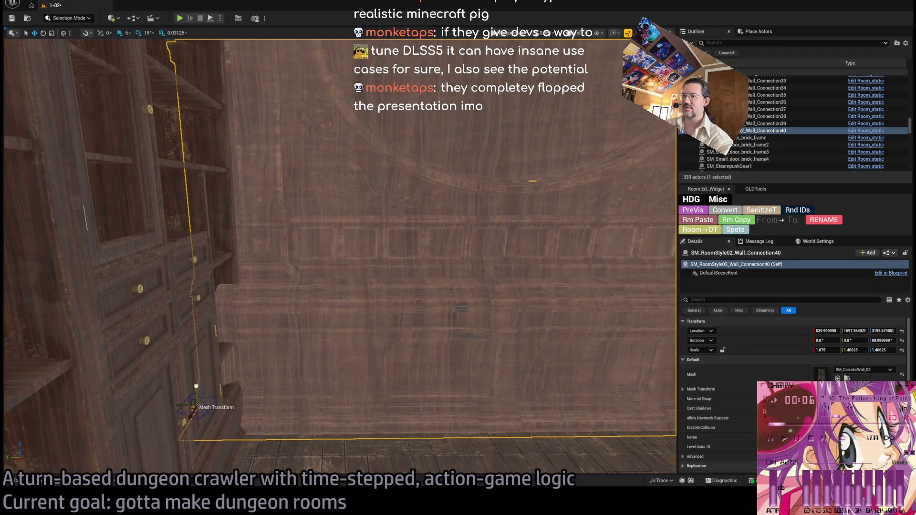
Scale the wall piece taller and slightly narrower to 1.65625, 1.40625, 1.96875.
left_click_drag(369, 308, 369, 308)
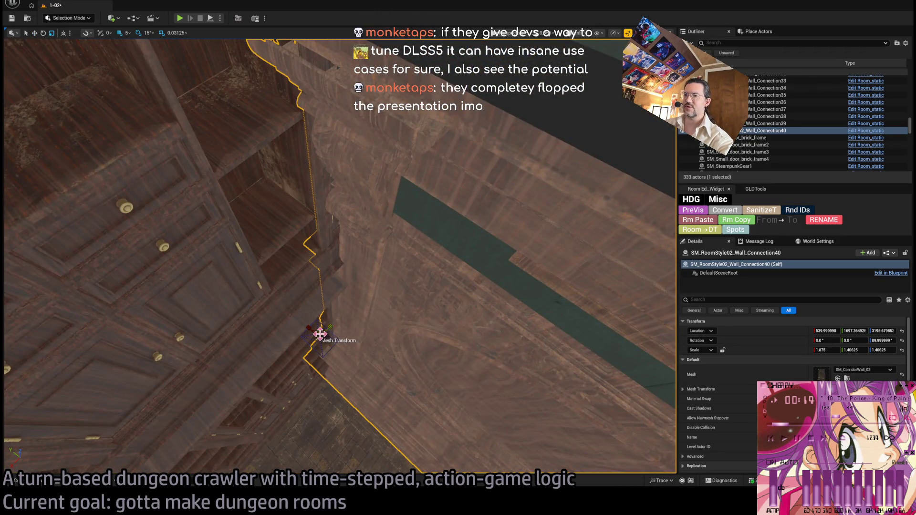
left_click_drag(318, 332, 318, 257)
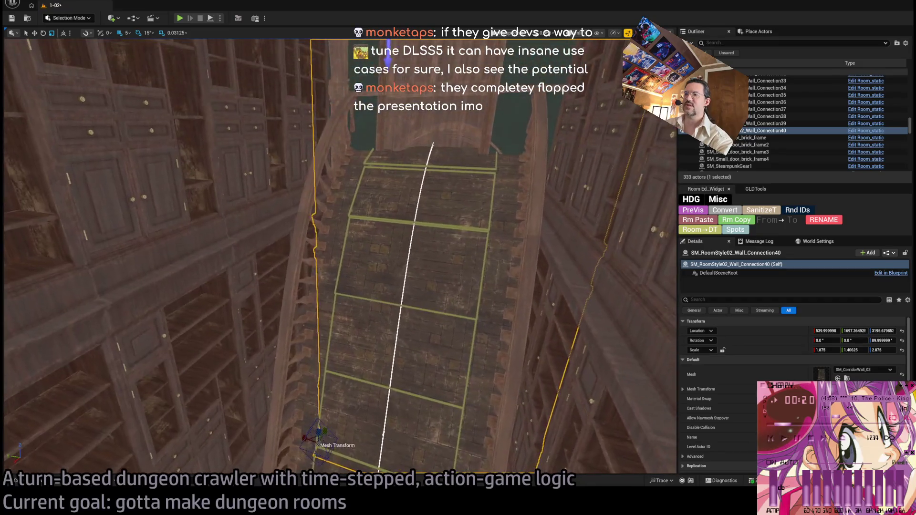
left_click_drag(314, 428, 314, 470)
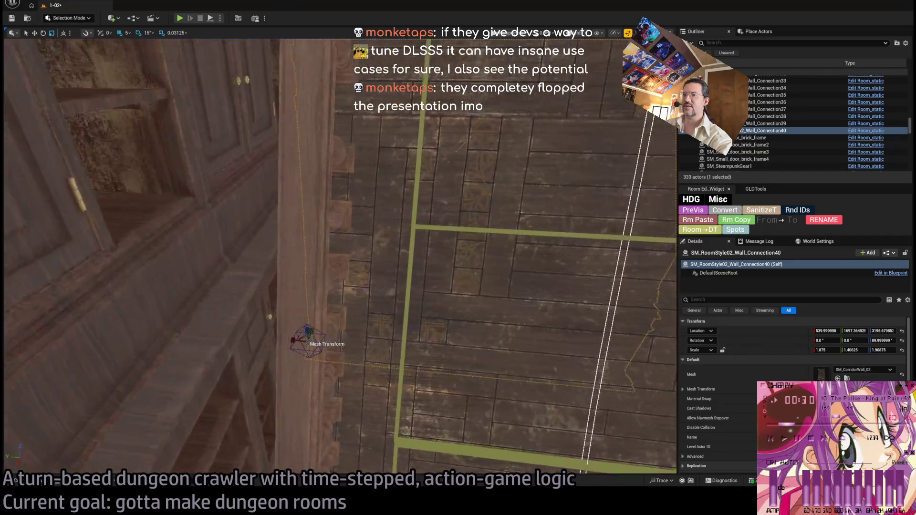
scroll(258, 423, "down", 3)
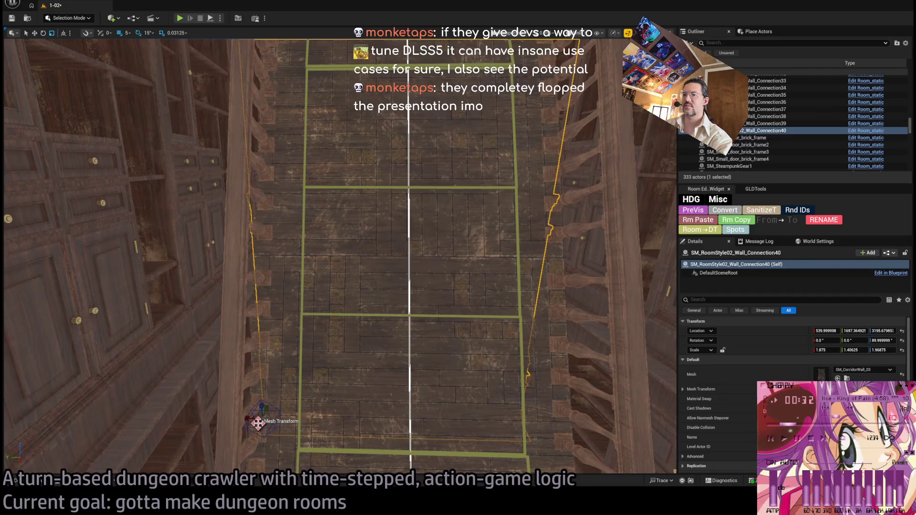
scroll(248, 418, "up", 10)
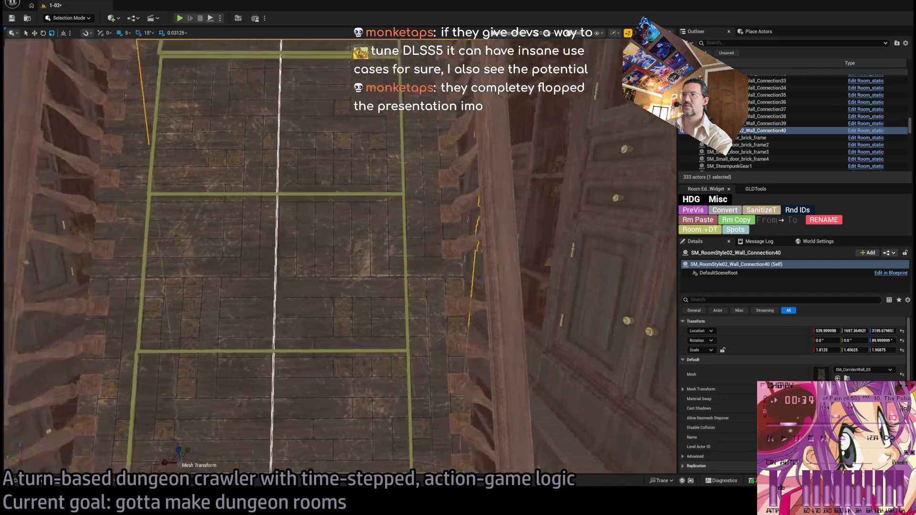
scroll(340, 256, "down", 10)
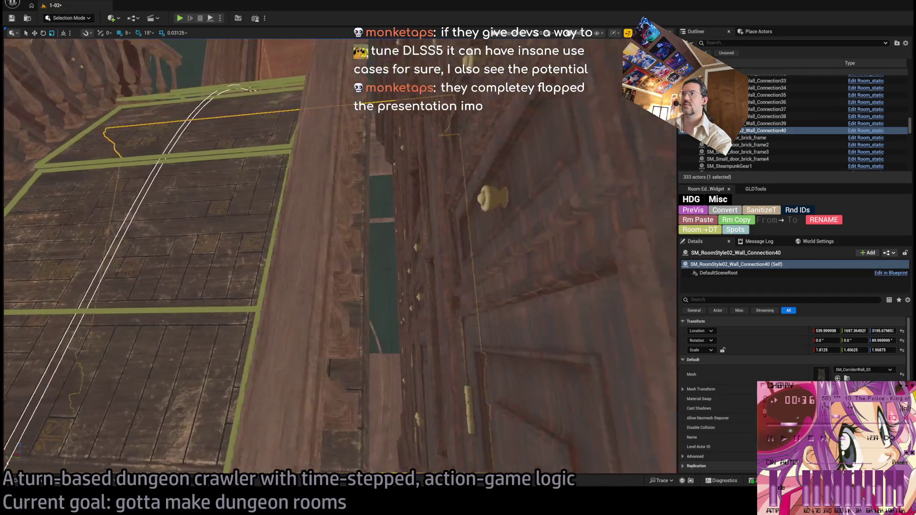
scroll(165, 470, "up", 8)
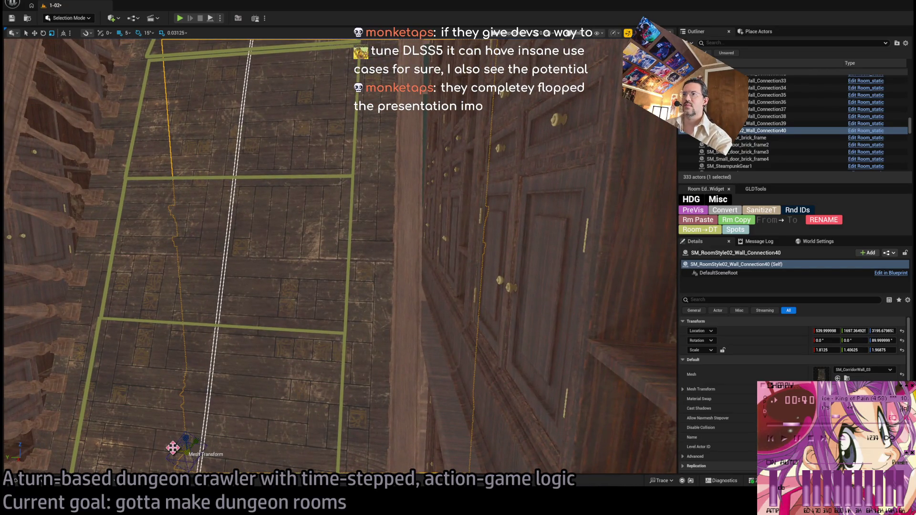
left_click_drag(173, 448, 158, 450)
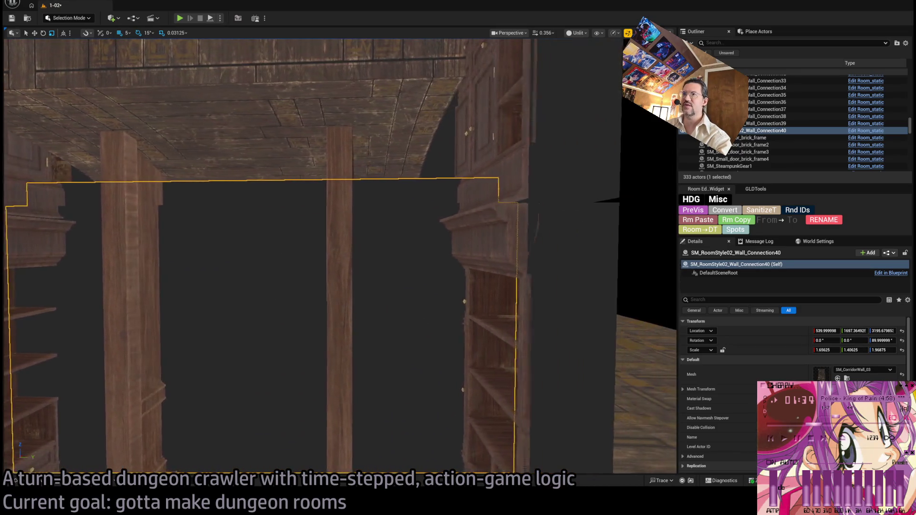
Fly the view to the stairs corridor and shift the wall from X 539.99 to 509.99.
key("e")
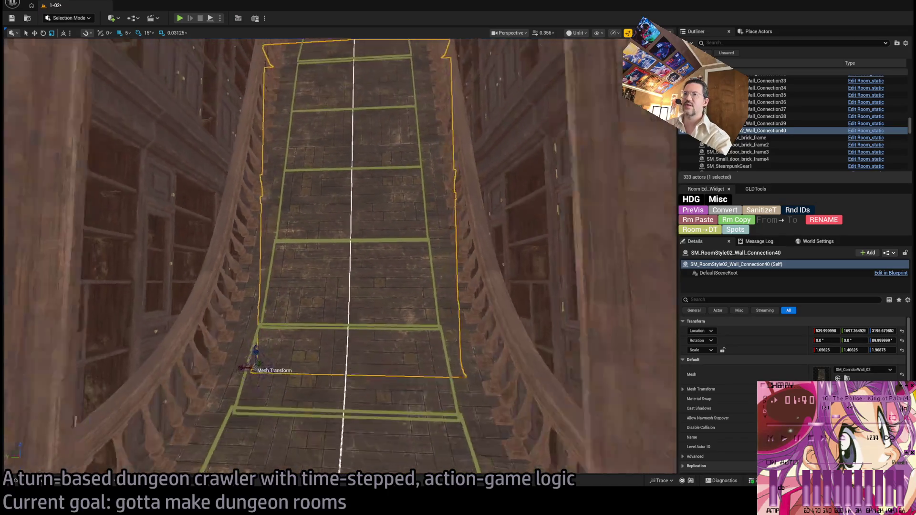
key("s")
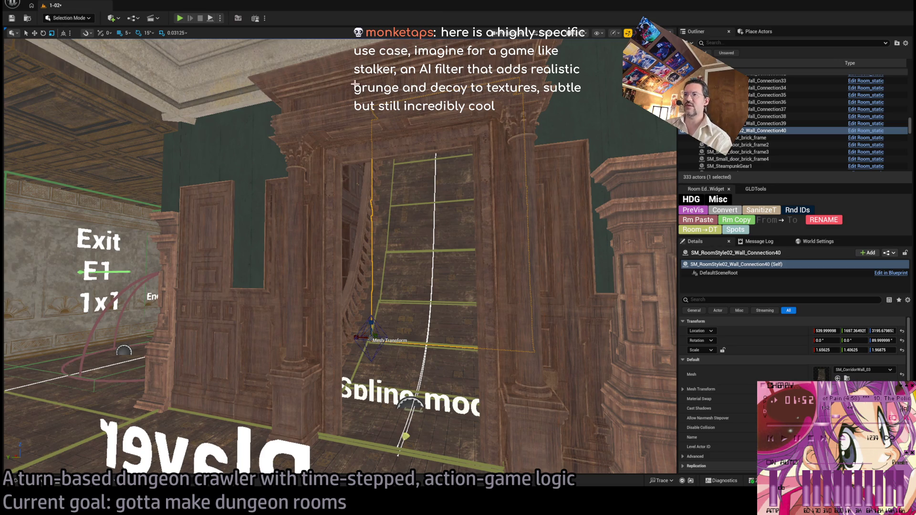
mouse_move(391, 204)
left_mouse_down()
mouse_move(339, 223)
mouse_move(392, 203)
left_mouse_up()
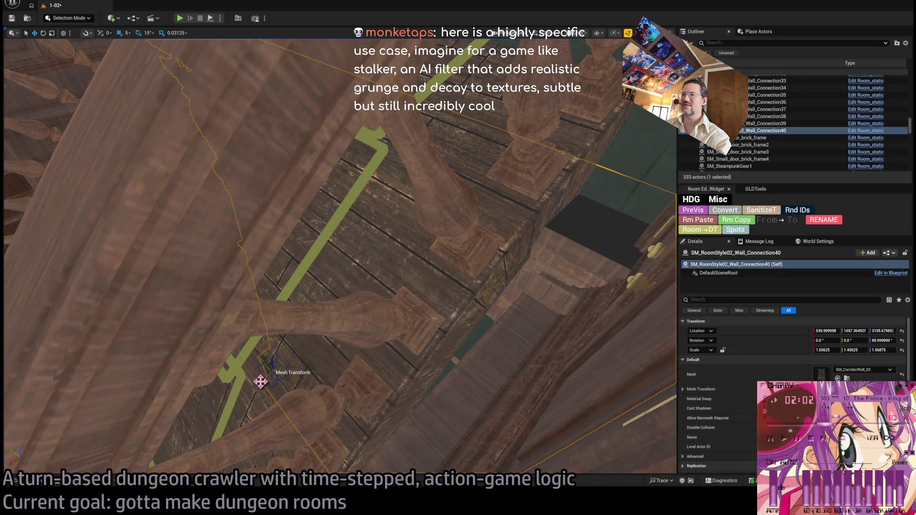
left_click_drag(260, 381, 267, 378)
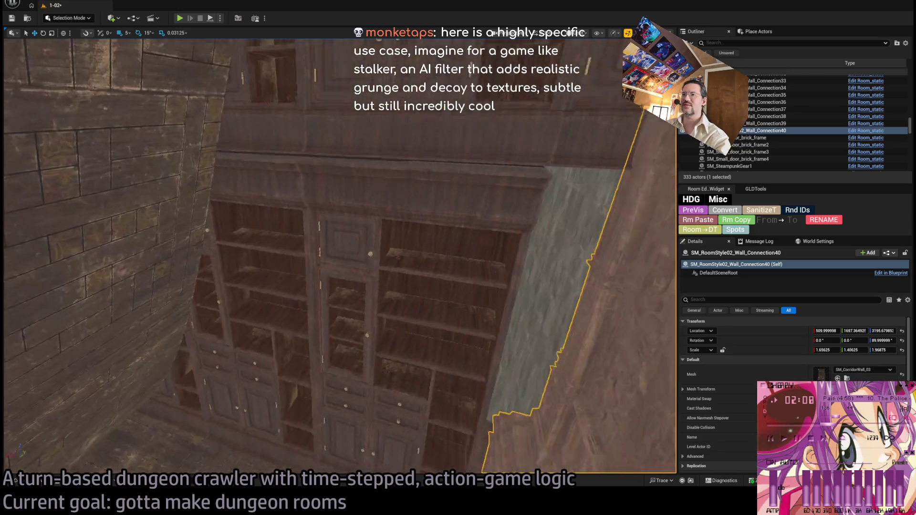
Set bookshelf WallLibrary_8's Y scale to 1.34375, then select WallLibrary_37 and back the camera out.
left_click(372, 286)
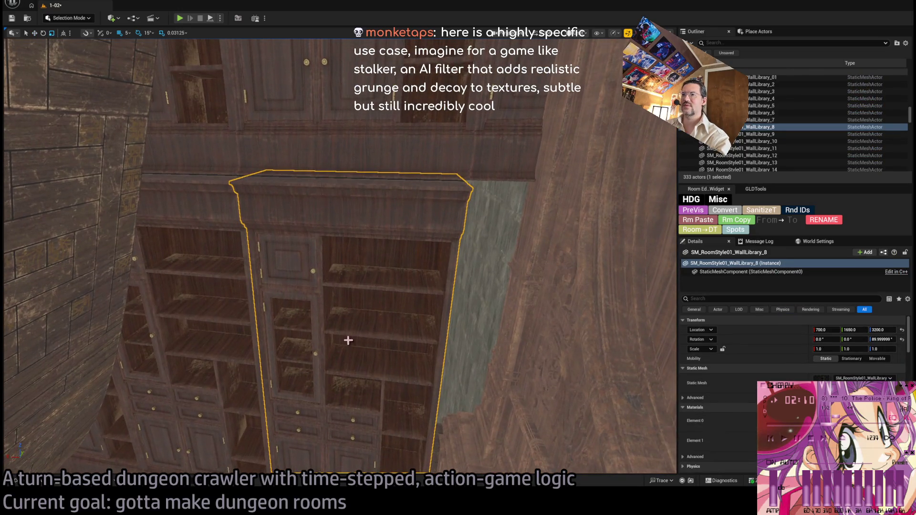
left_click_drag(327, 301, 323, 303)
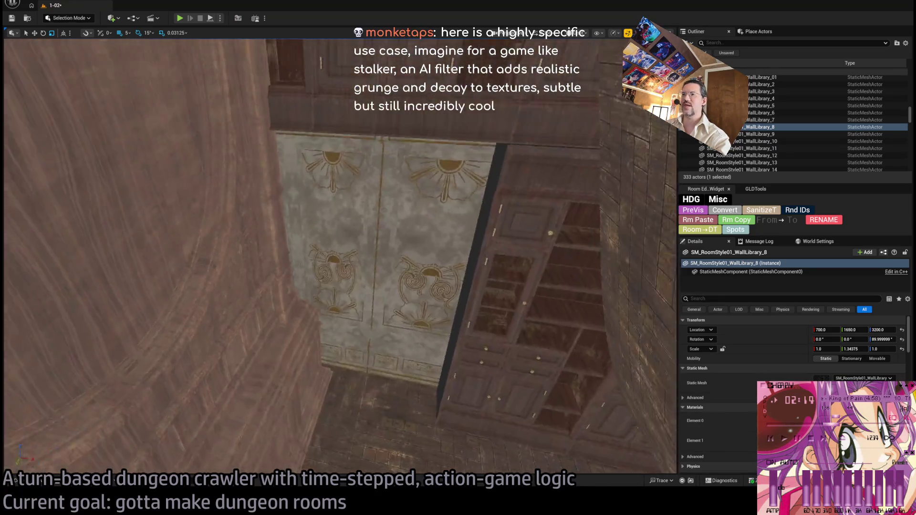
left_click(456, 344)
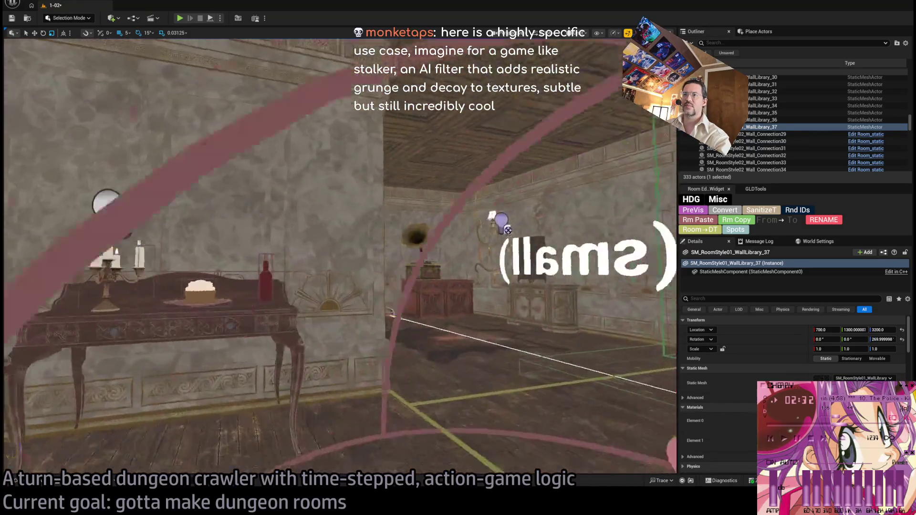
key("s")
key("a")
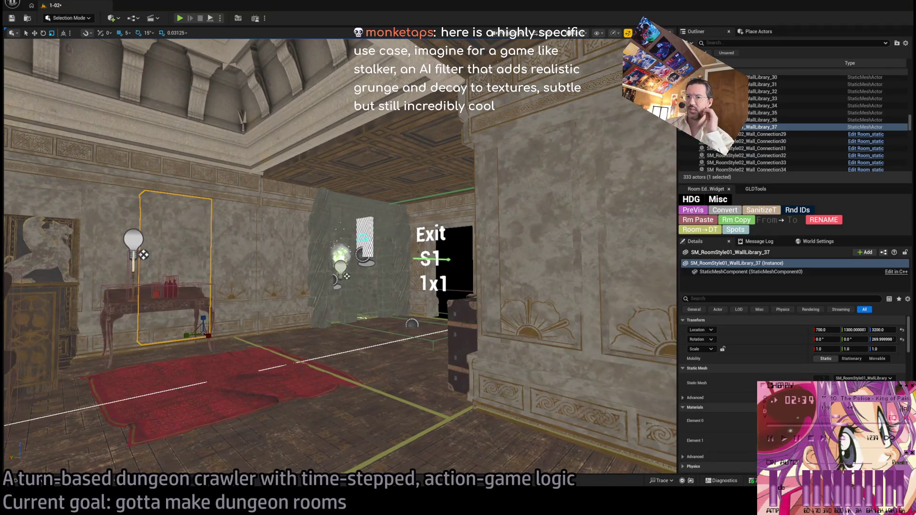